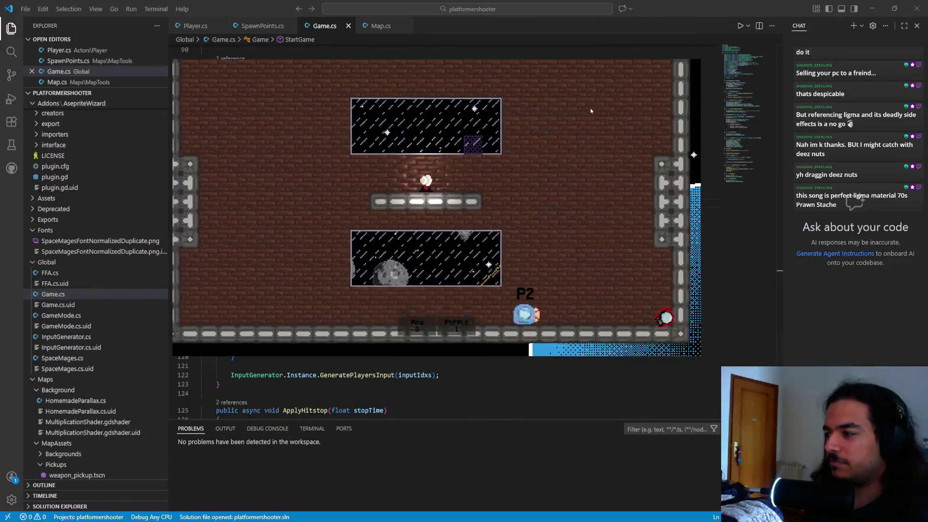
- Quit the running game from its pause menu and return to the Godot editor's PilotSprite node
key("Down")
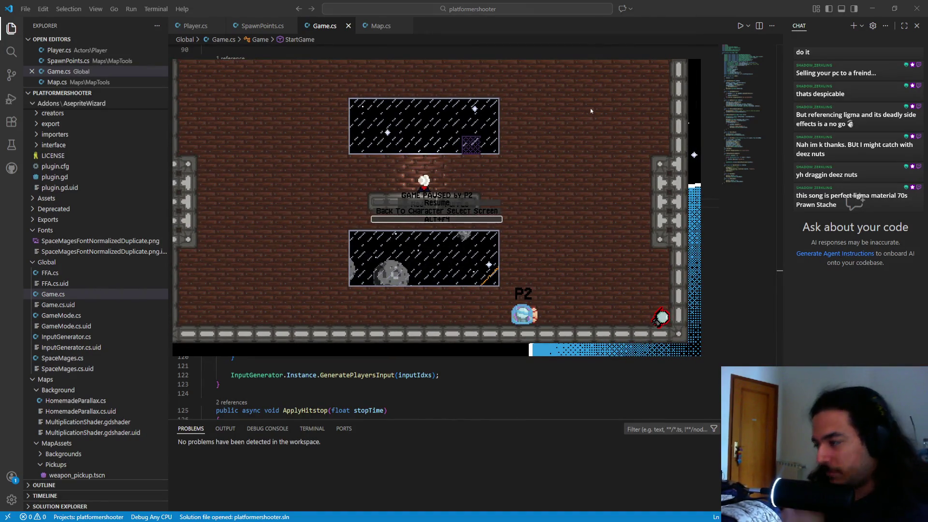
key("Return")
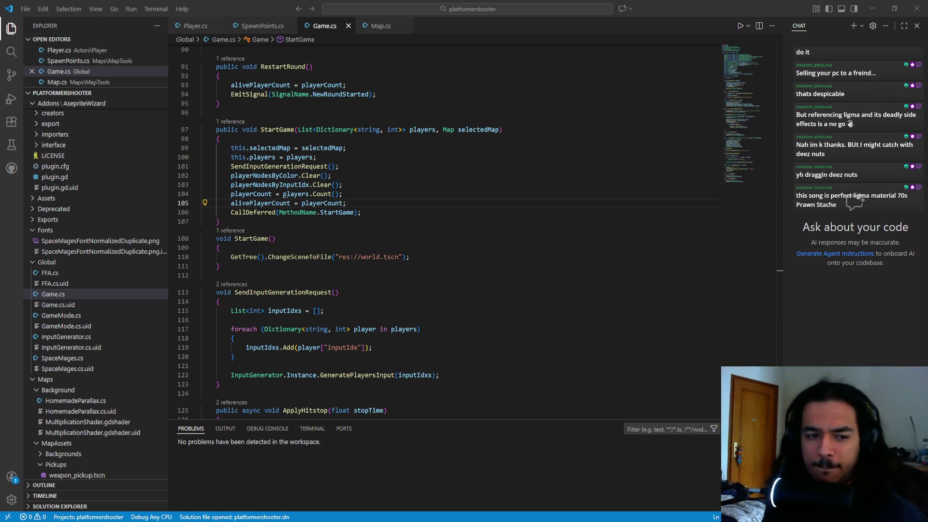
key("alt+Tab")
left_click(49, 124)
- Paste an AnimationPlayer under PilotSprite with a shieldRegeneration animation and a pilotShield self_modulate track
left_click(79, 140)
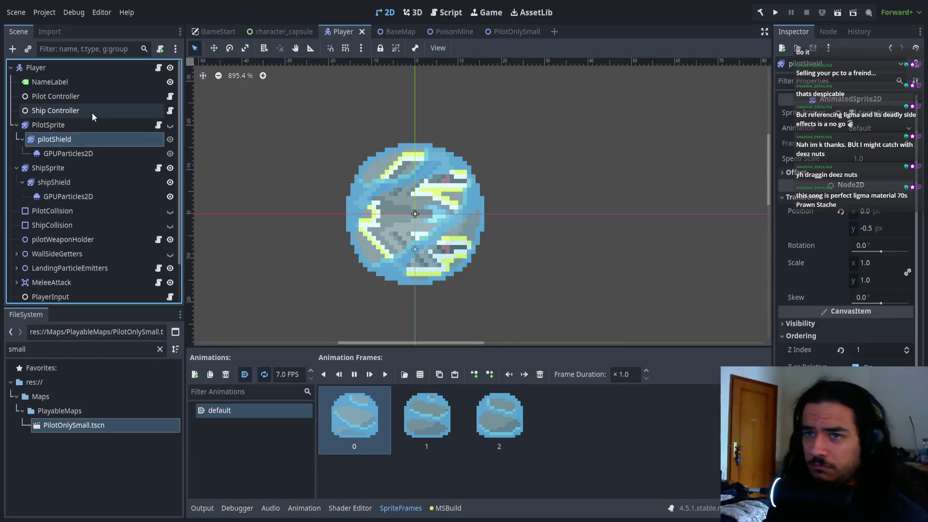
left_click(95, 124)
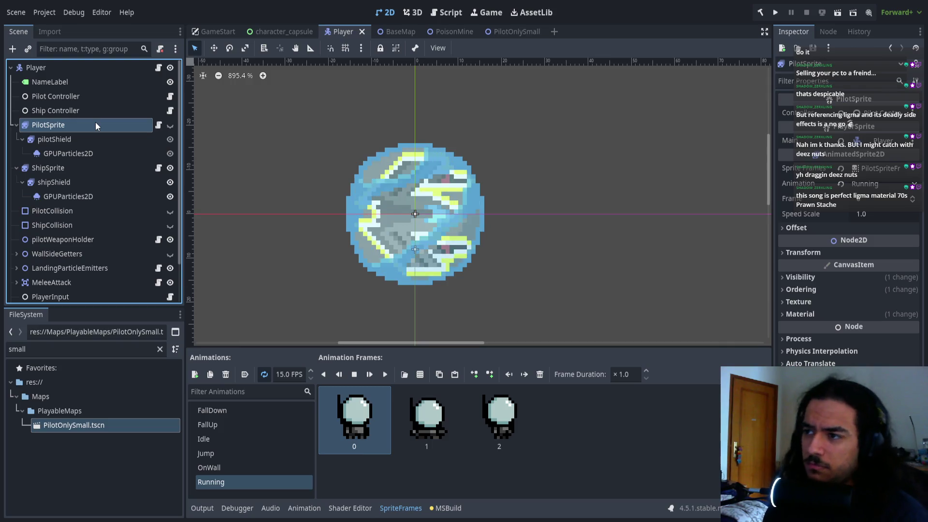
key("ctrl+v")
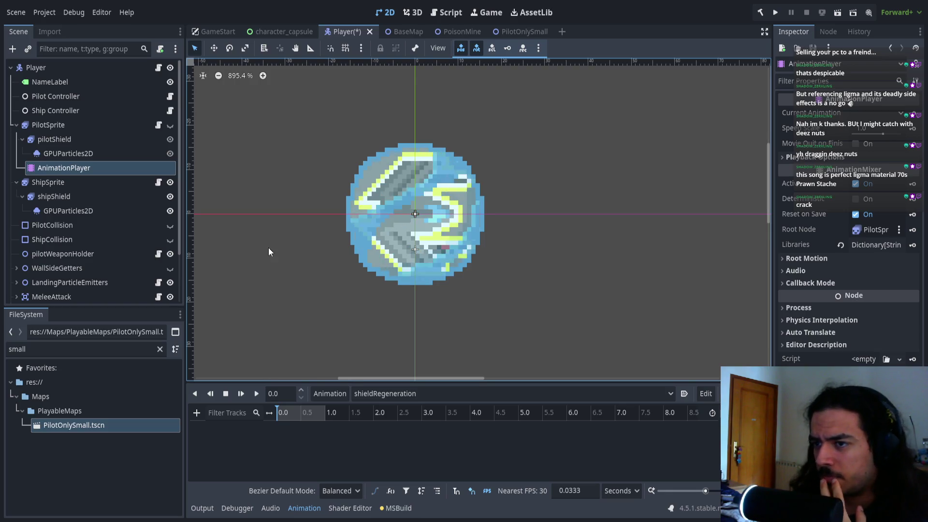
left_click(349, 396)
- Insert a key on the self_modulate track and set the timeline snap step to 0
left_click(298, 443)
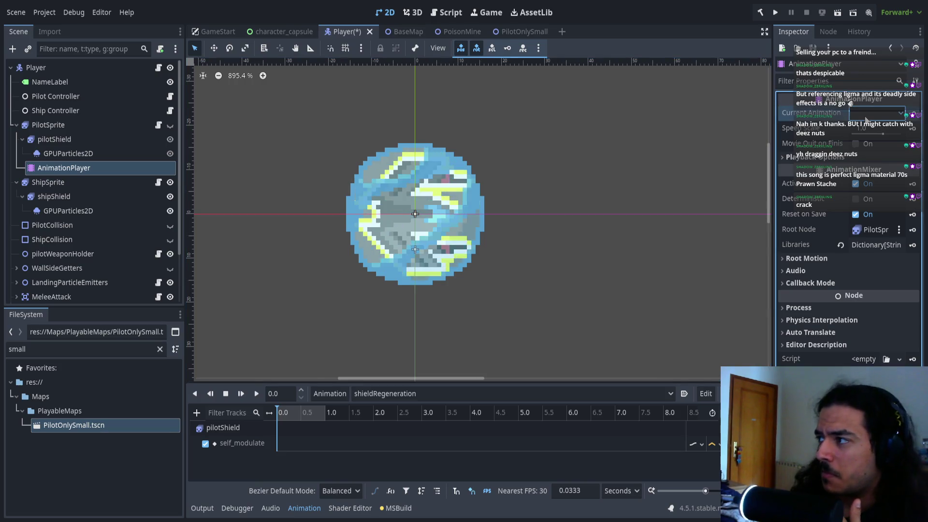
left_click(297, 445)
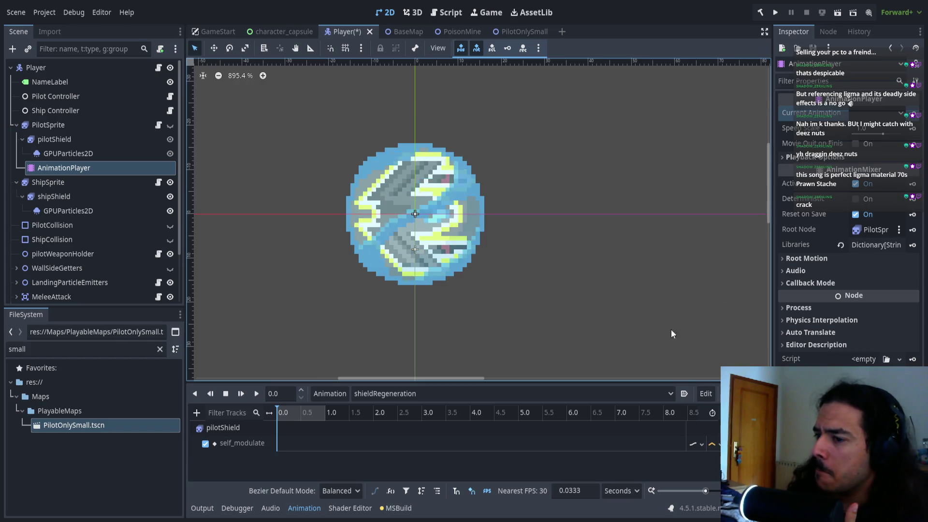
double_click(281, 443)
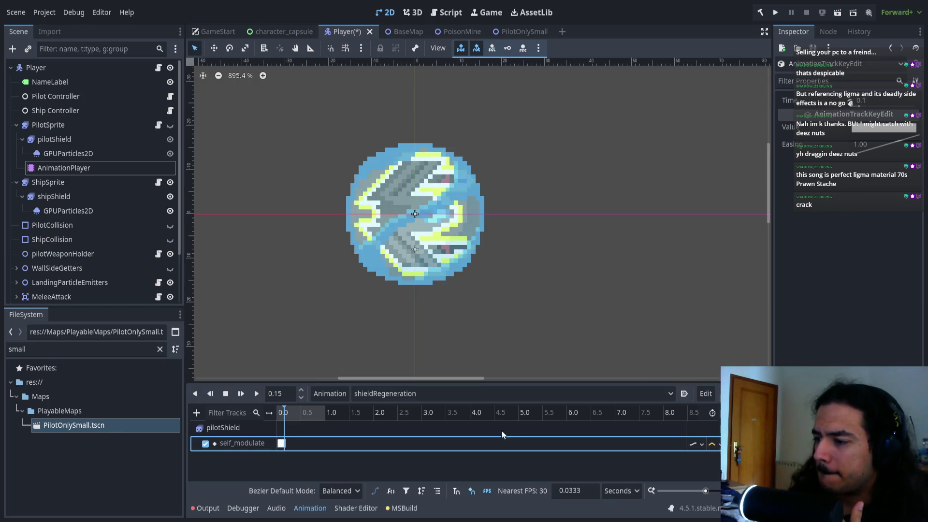
left_click(580, 491)
type("0.0")
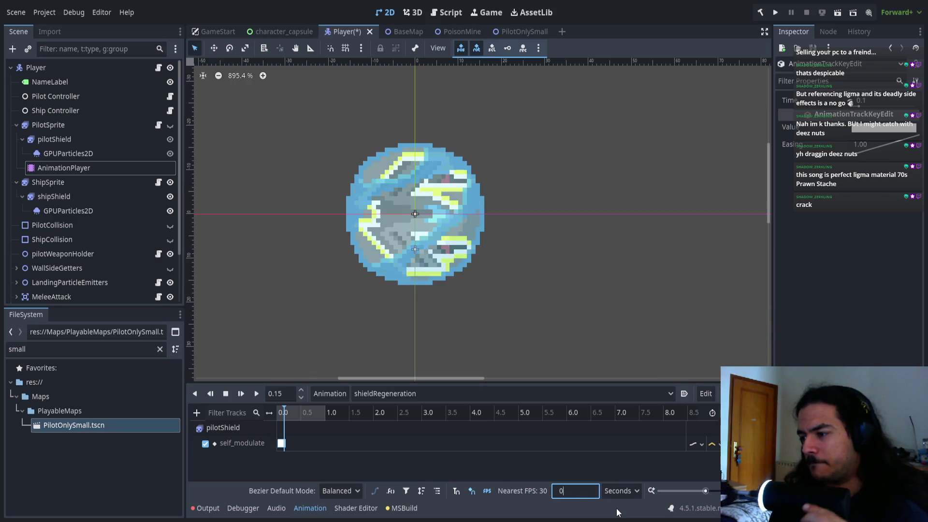
key("Return")
- Make the first key's colour fully transparent and move it to time 0.0
left_click(855, 175)
left_click(659, 344)
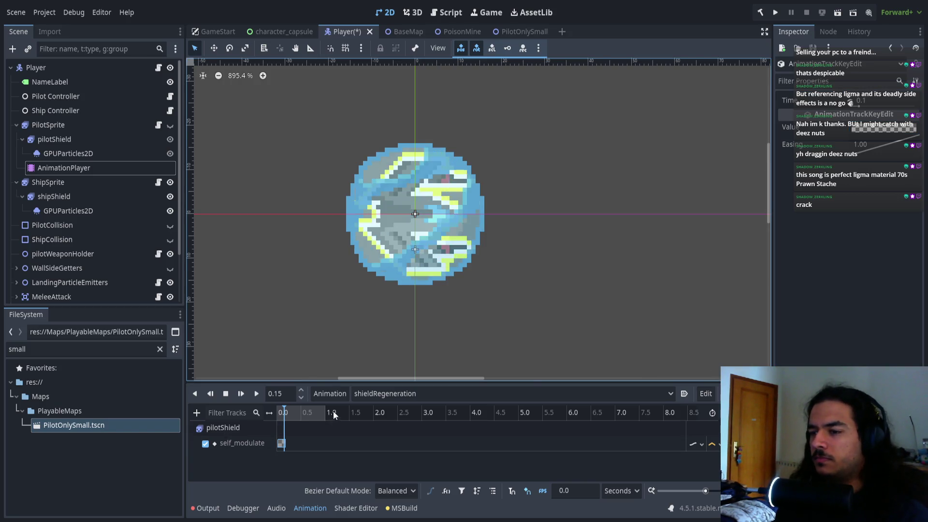
mouse_move(300, 413)
left_mouse_down()
mouse_move(322, 415)
mouse_move(274, 415)
left_mouse_up()
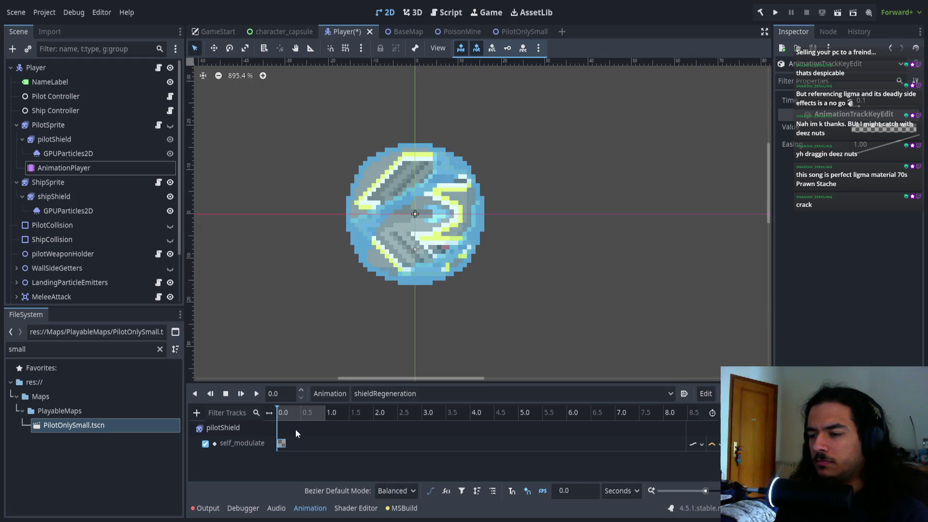
scroll(304, 446, "up", 5)
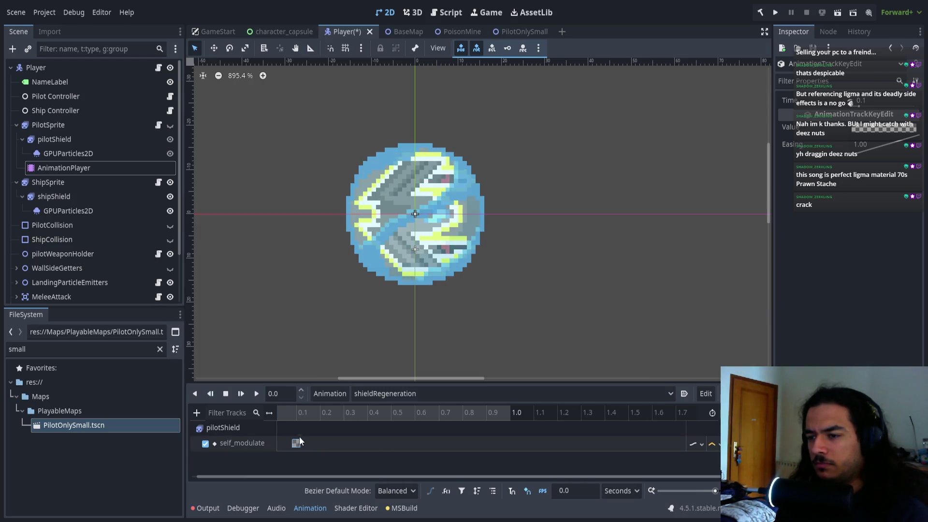
scroll(299, 426, "down", 1)
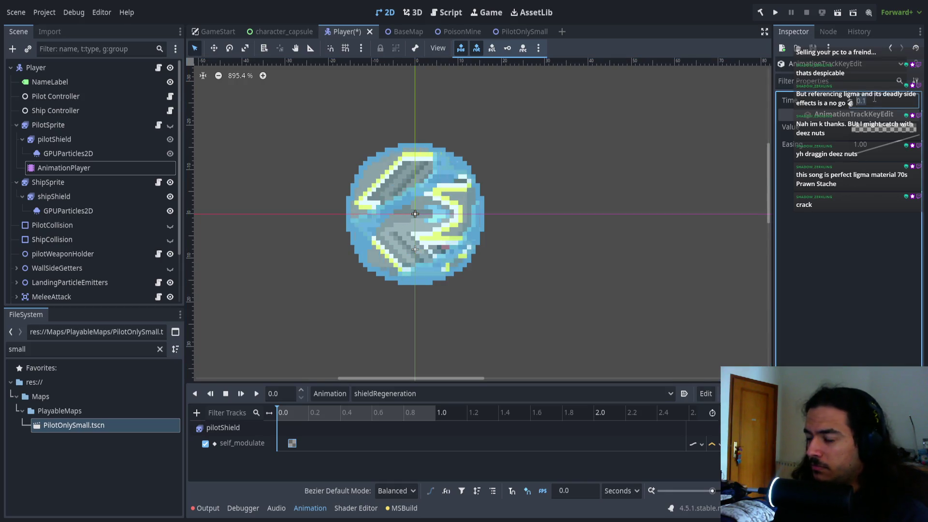
left_click_drag(871, 100, 851, 100)
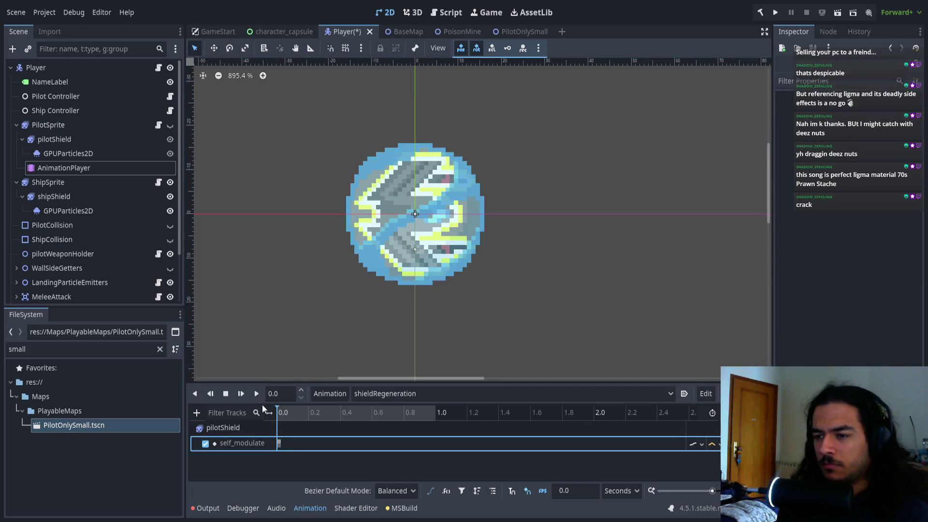
mouse_move(309, 412)
left_mouse_down()
mouse_move(282, 416)
mouse_move(317, 410)
left_mouse_up()
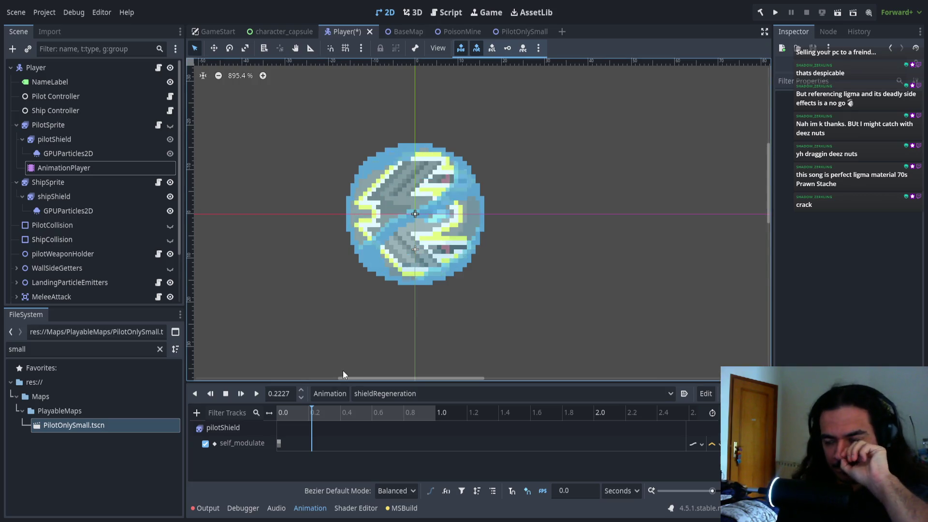
- Duplicate the transparent key at 0.0 to a playhead position near 0.1 s
left_click_drag(317, 408, 309, 411)
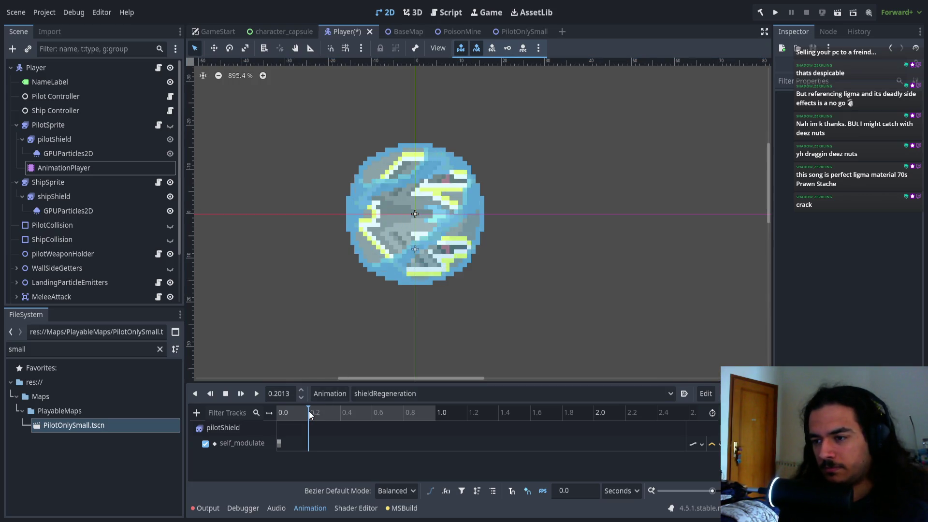
key("d")
scroll(316, 454, "up", 5)
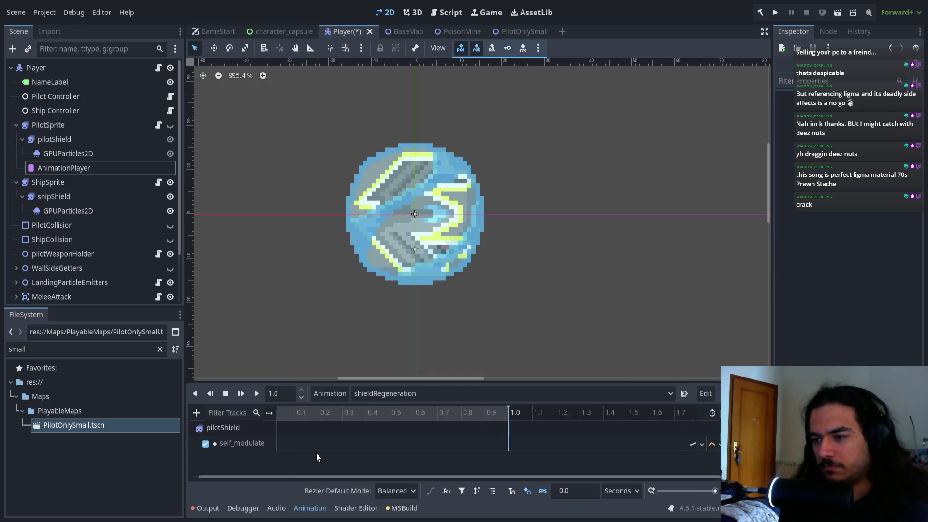
scroll(341, 439, "down", 3)
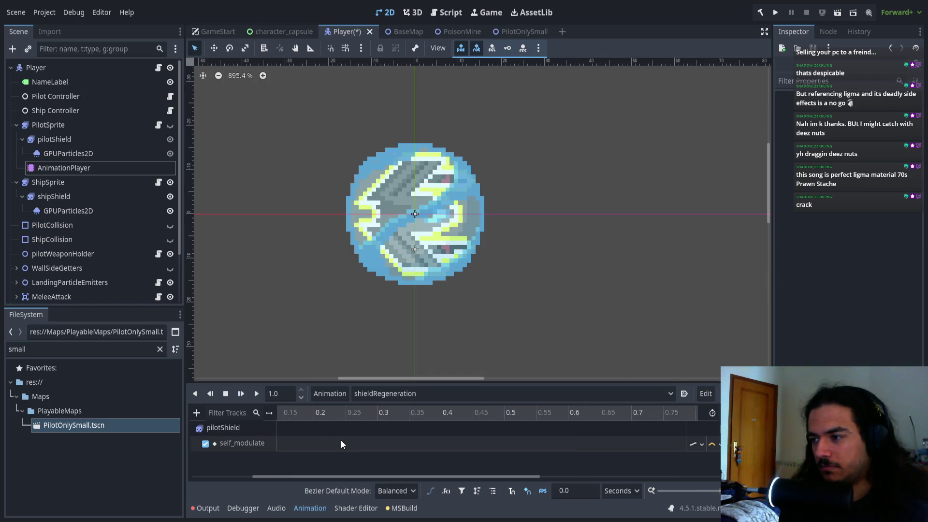
left_click_drag(562, 477, 430, 470)
left_click(279, 443)
left_click(309, 415)
key("ctrl+d")
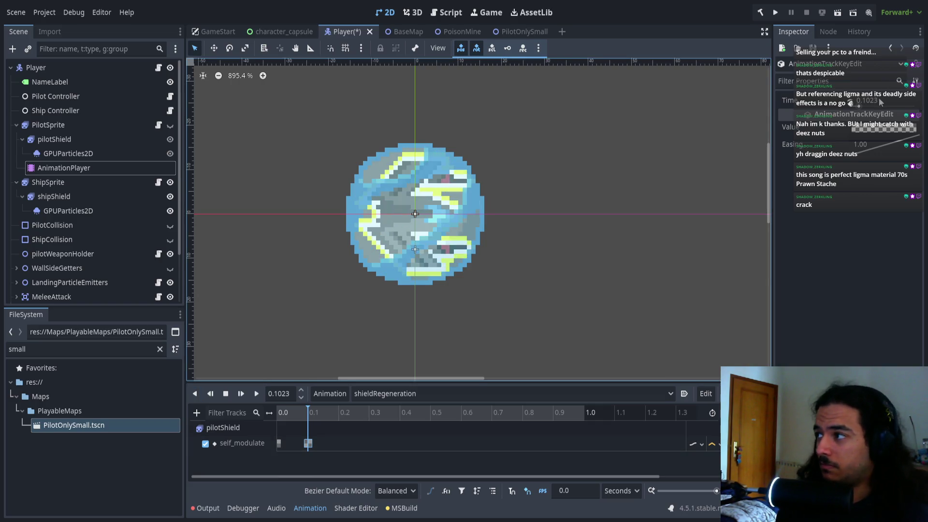
left_click(886, 104)
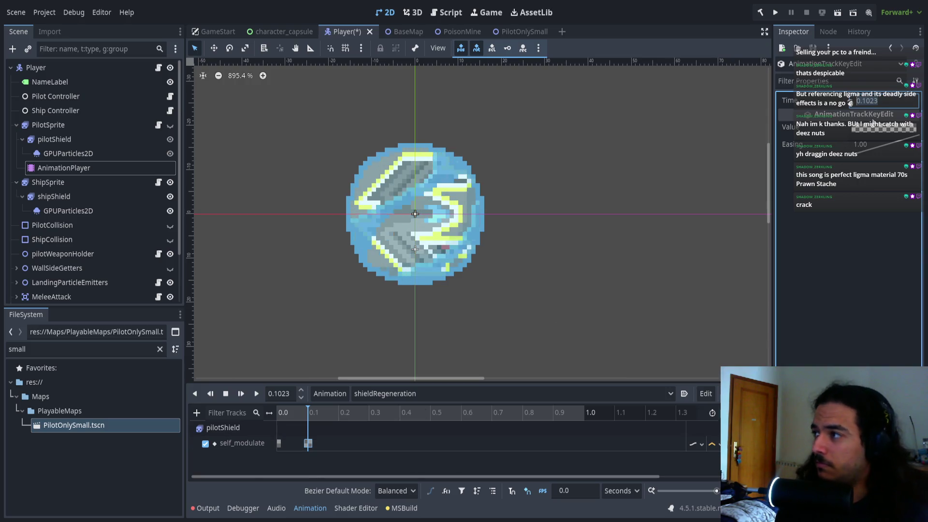
- Set the second key's time to 0.1 and add a third self_modulate key at 0.15
key("End")
key("Return")
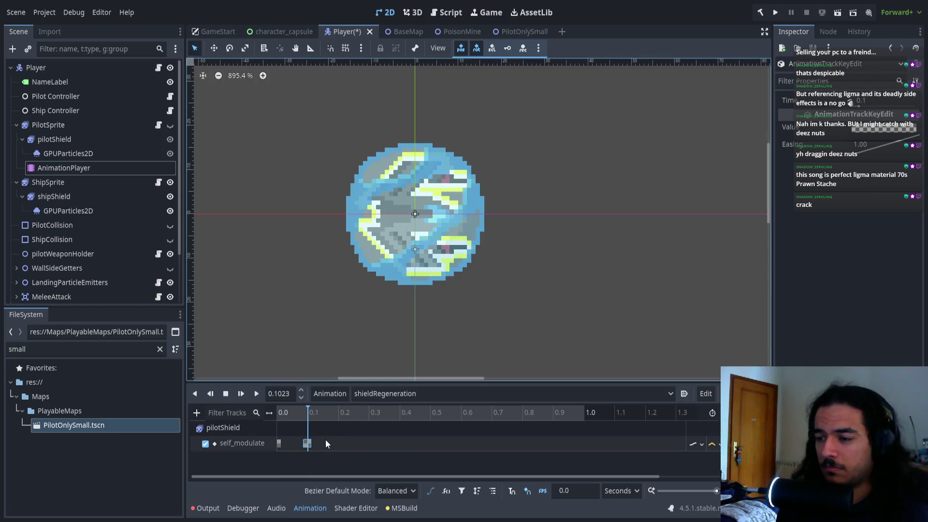
left_click(326, 446)
double_click(323, 439)
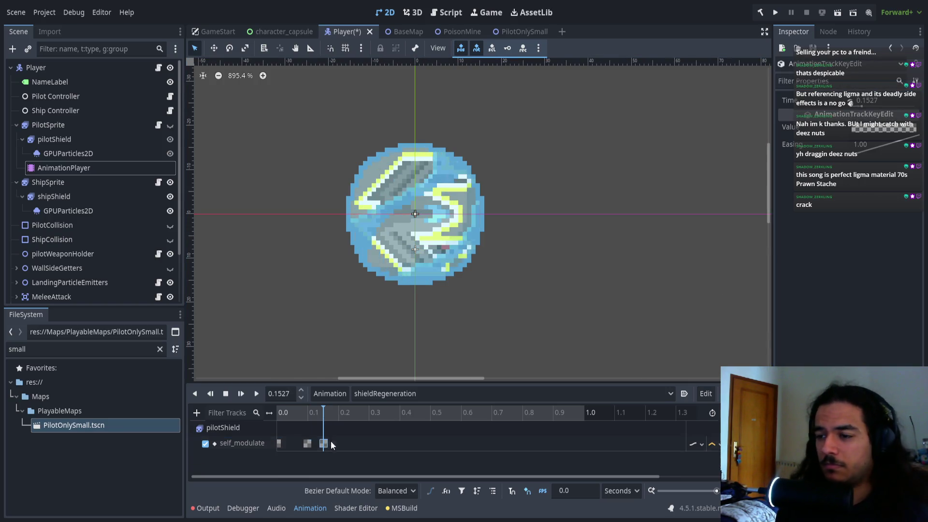
left_click(907, 117)
key("BackSpace")
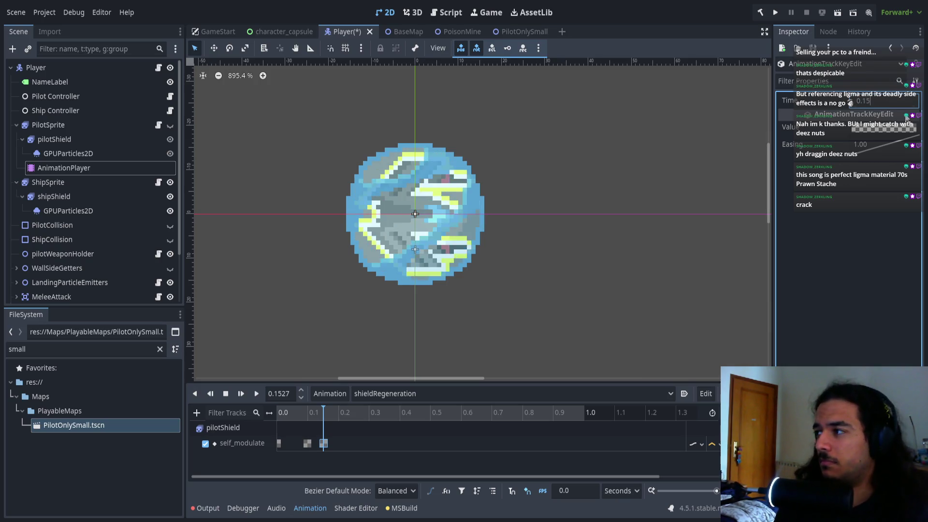
key("Return")
- Nudge the third key slightly earlier and make the key's colour solid opaque white
left_click(889, 105)
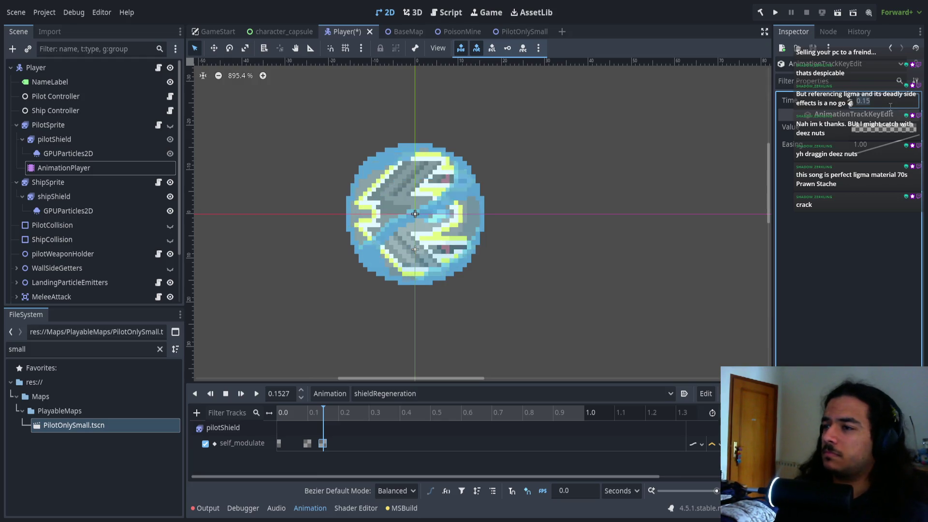
left_click(346, 444)
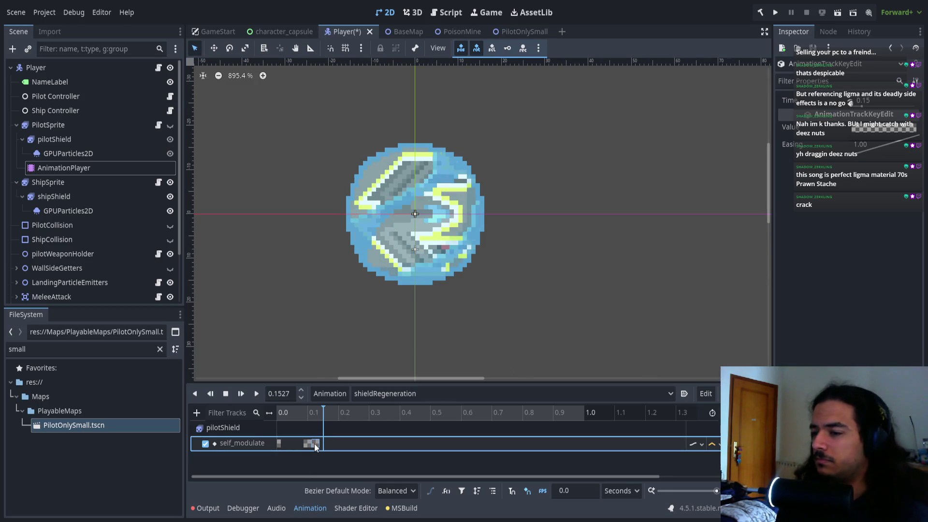
left_click_drag(314, 443, 306, 443)
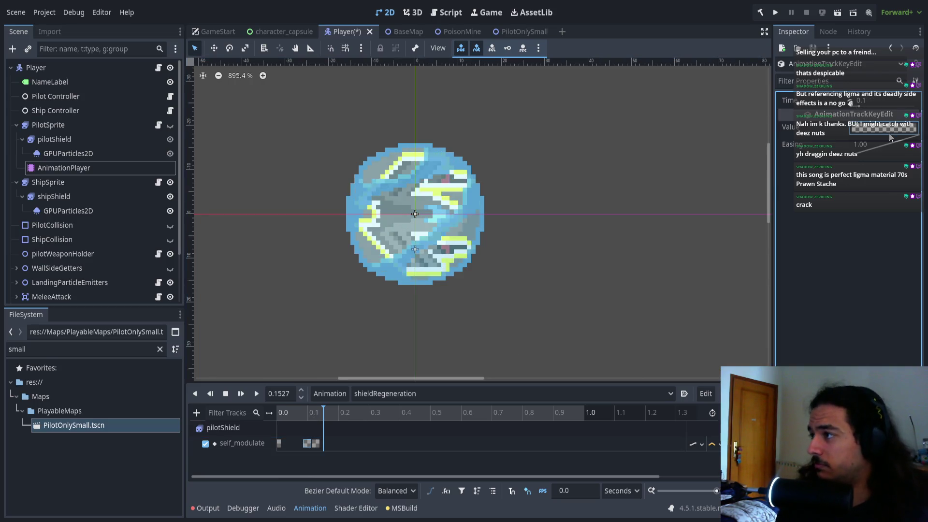
left_click_drag(311, 422, 271, 421)
key("ctrl+z")
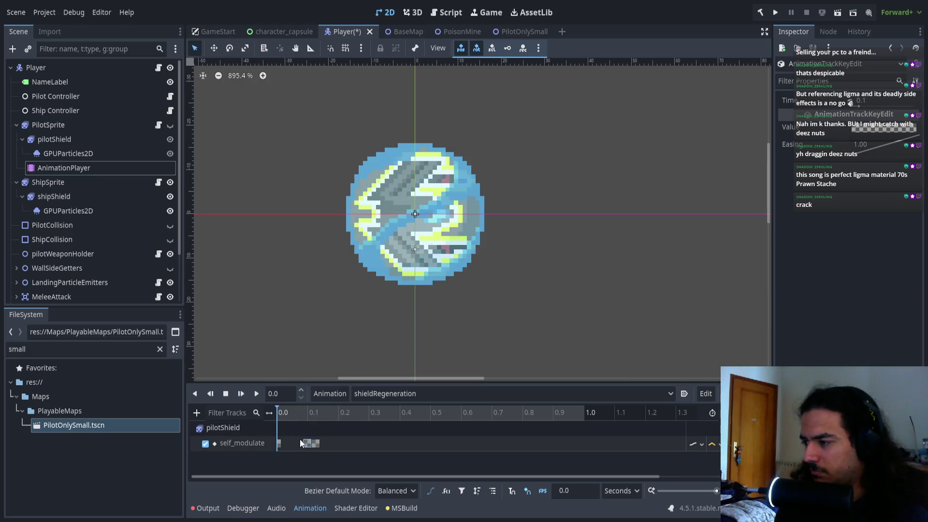
left_click(701, 447)
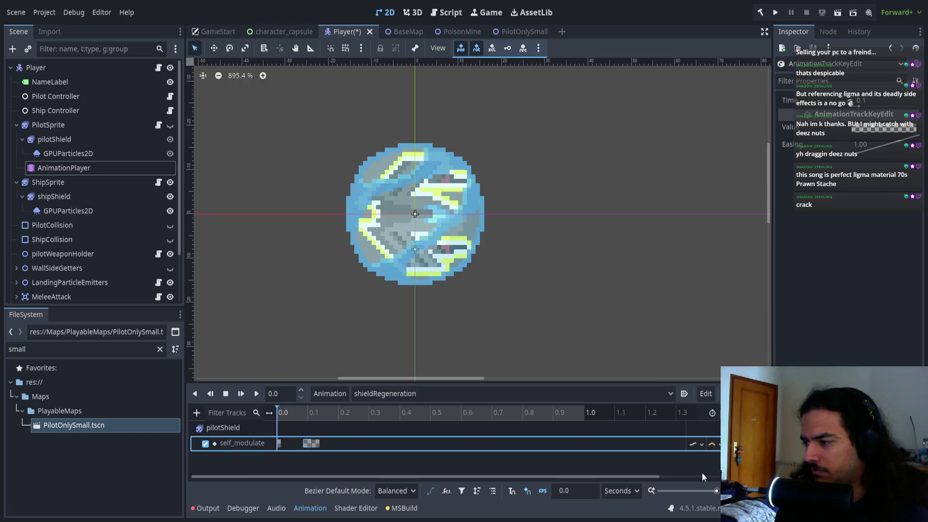
left_click(730, 283)
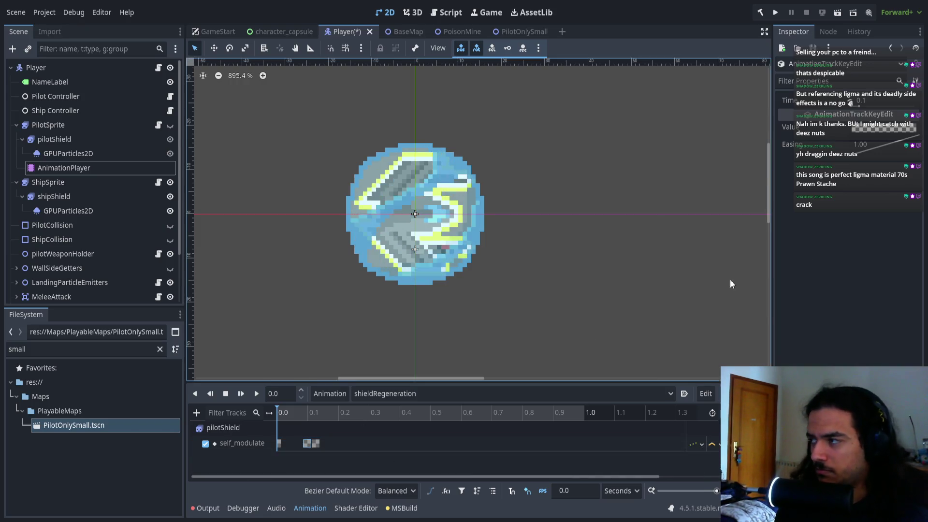
left_click(908, 173)
key("ctrl+z")
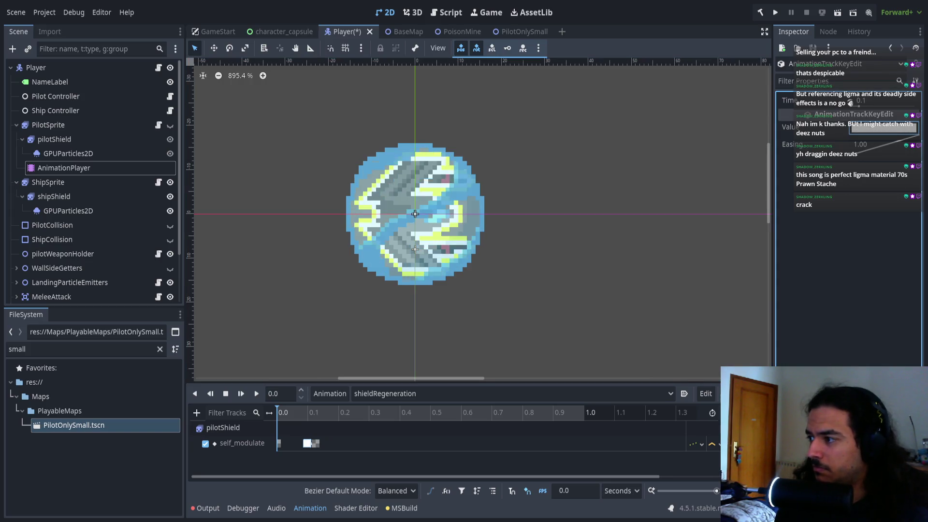
- Preview the fade-in from 0.0 and hide ShipSprite in the editor view
left_click(256, 394)
left_click(284, 412)
left_click_drag(279, 412, 271, 412)
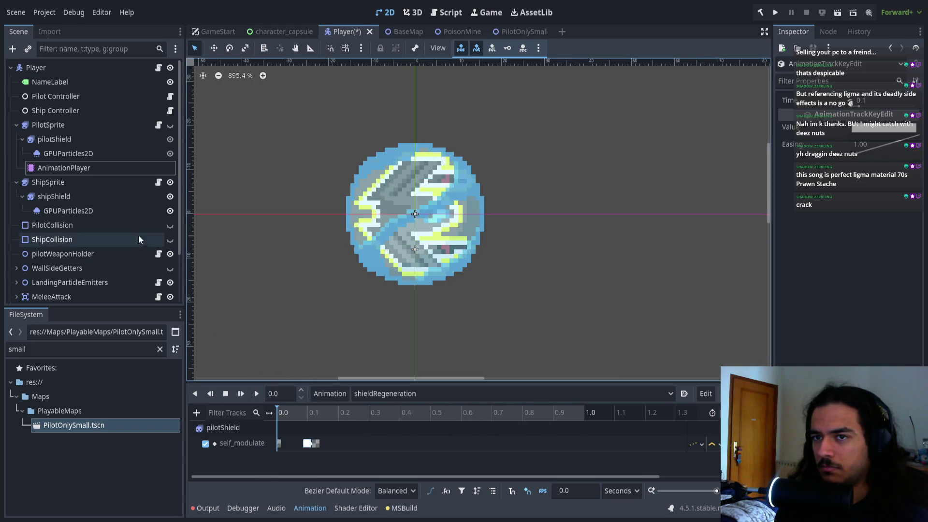
left_click(170, 182)
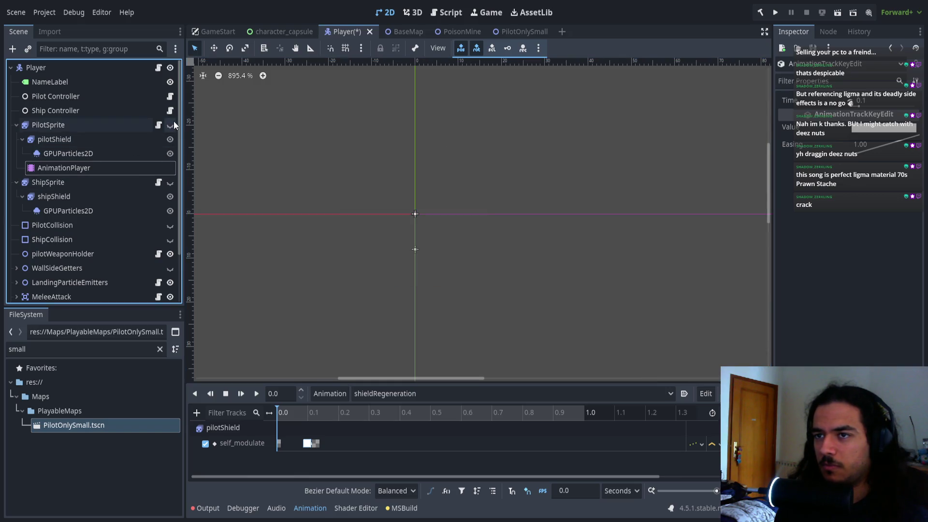
- Play and stop shieldRegeneration to preview the shield fade from the start
left_click(256, 393)
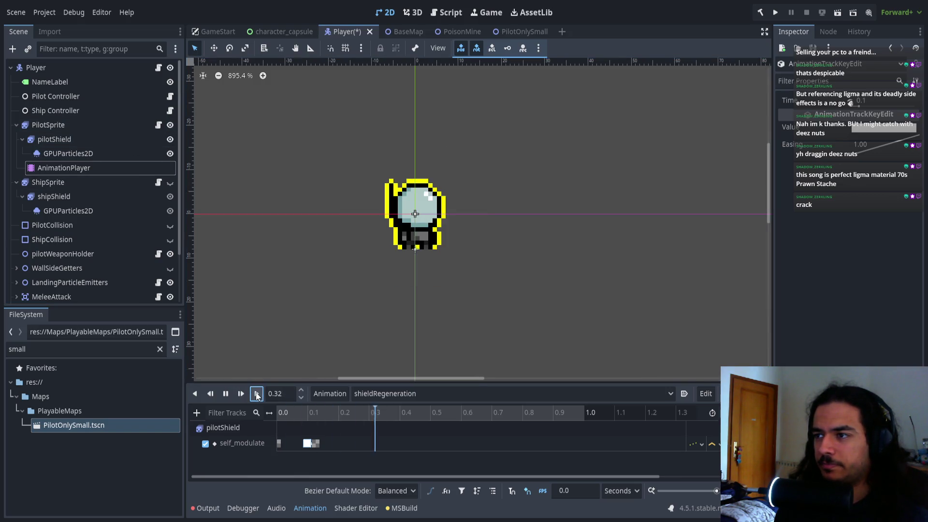
left_click(286, 411)
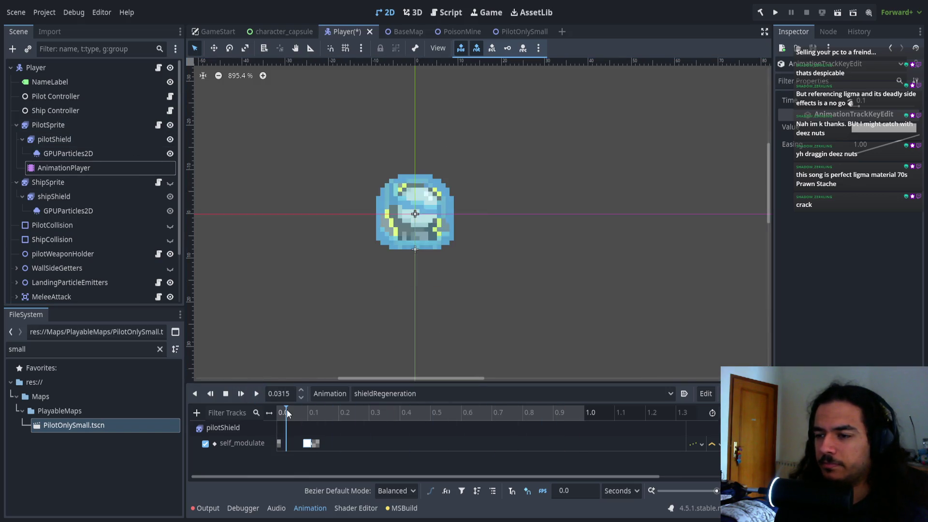
left_click(256, 393)
left_click(252, 393)
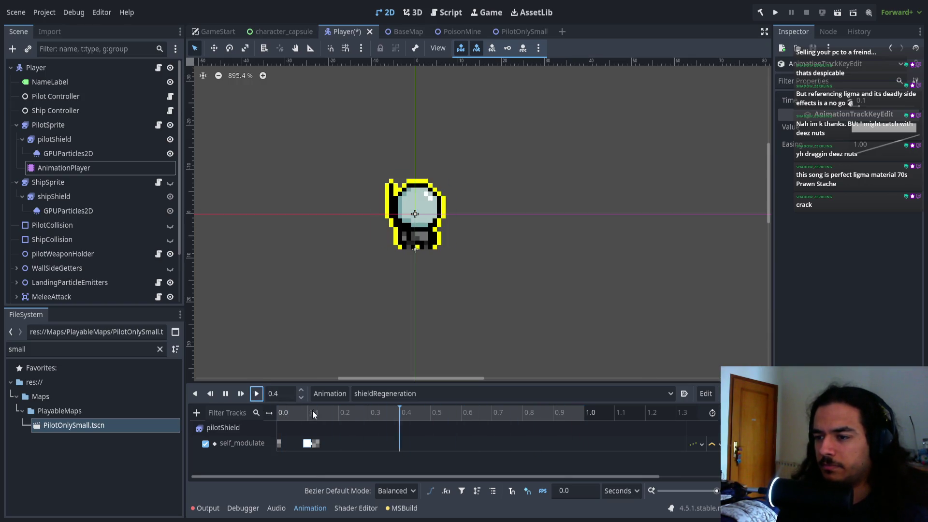
left_click(225, 393)
left_click(281, 411)
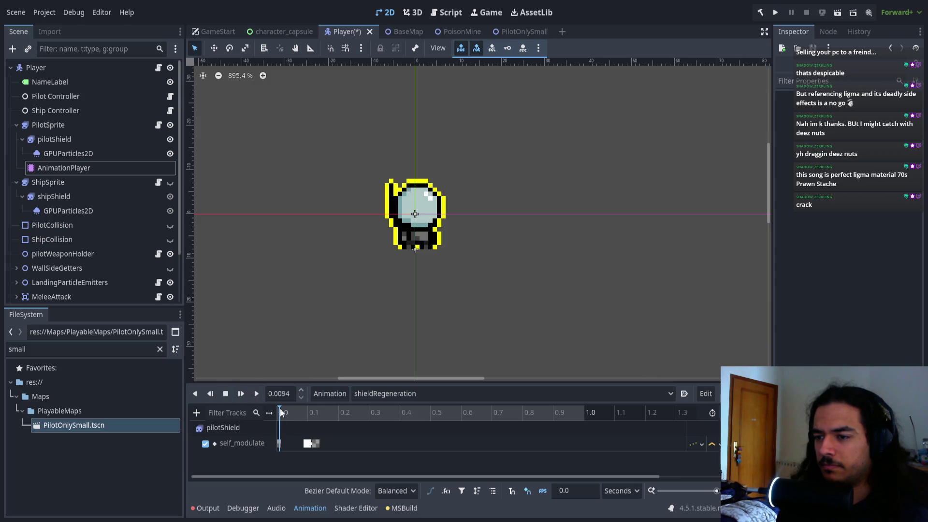
- Duplicate the self_modulate keys near 0.1 s to a later time and replay the result
mouse_move(305, 411)
left_mouse_down()
mouse_move(328, 415)
mouse_move(332, 444)
left_mouse_up()
left_click(330, 409)
left_click(330, 409)
key("ctrl+d")
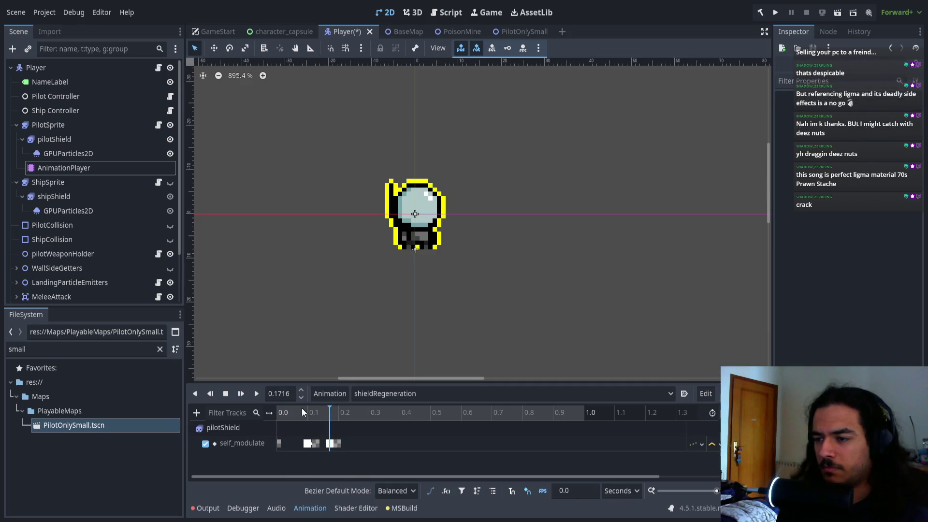
left_click(277, 411)
left_click(255, 394)
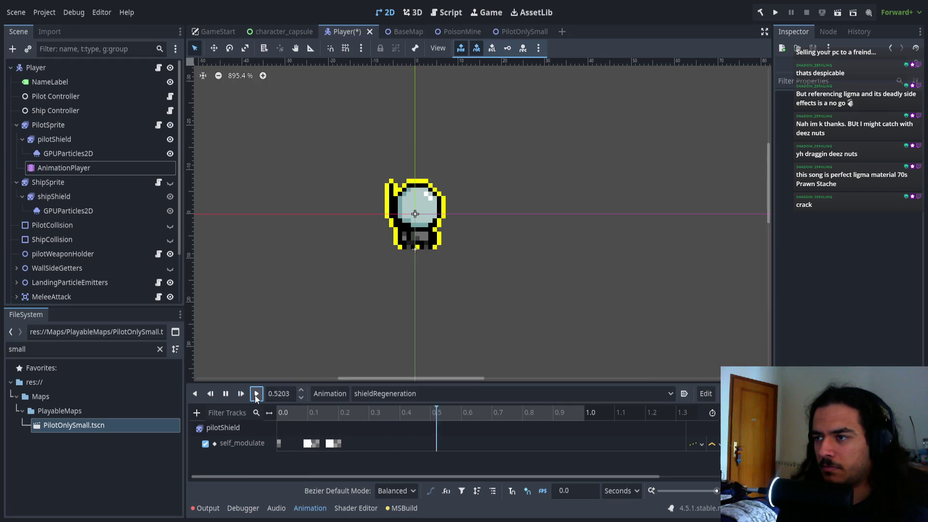
left_click(281, 412)
left_click(311, 414)
mouse_move(311, 414)
left_mouse_down()
mouse_move(349, 419)
mouse_move(309, 454)
left_mouse_up()
- Duplicate two more self_modulate keys at the playhead around 0.2 s
key("shift+d")
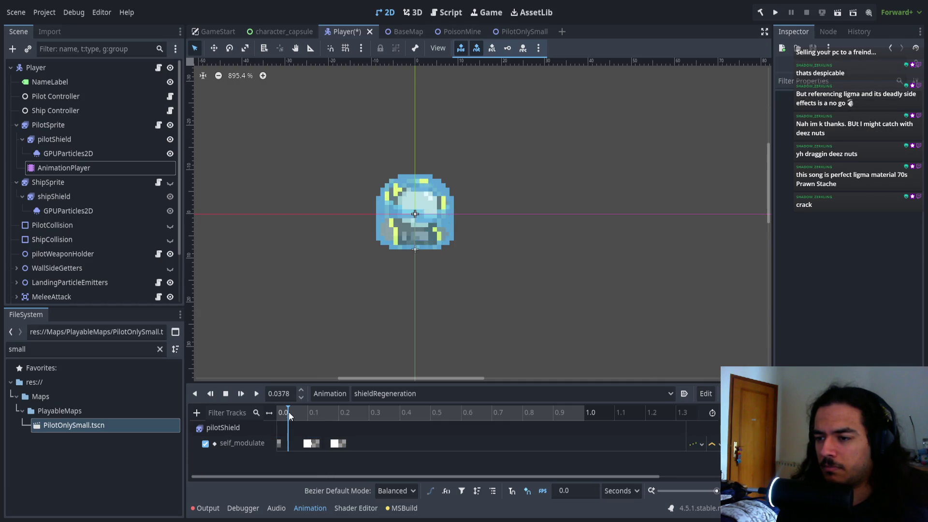
left_click(259, 395)
left_click(316, 419)
mouse_move(316, 419)
left_mouse_down()
mouse_move(295, 414)
mouse_move(358, 425)
left_mouse_up()
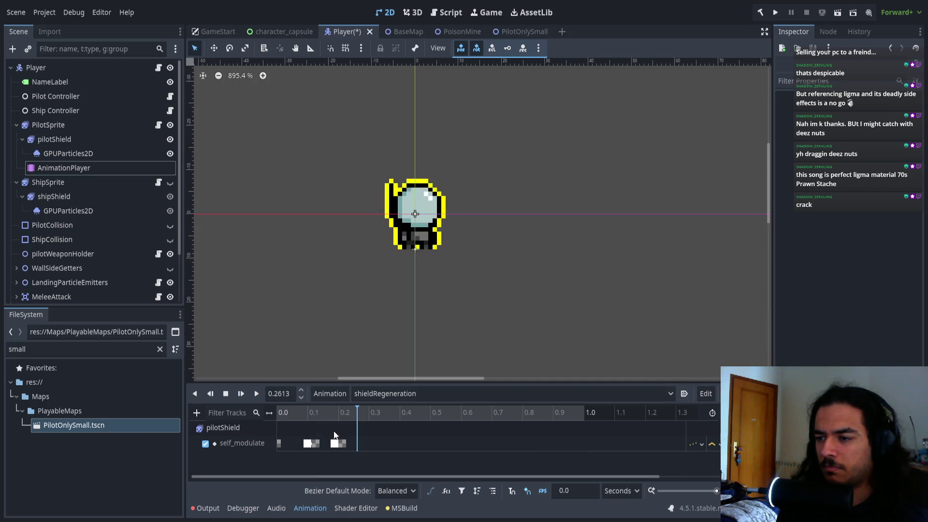
left_click(352, 444)
left_click_drag(299, 430, 348, 449)
left_click(363, 410)
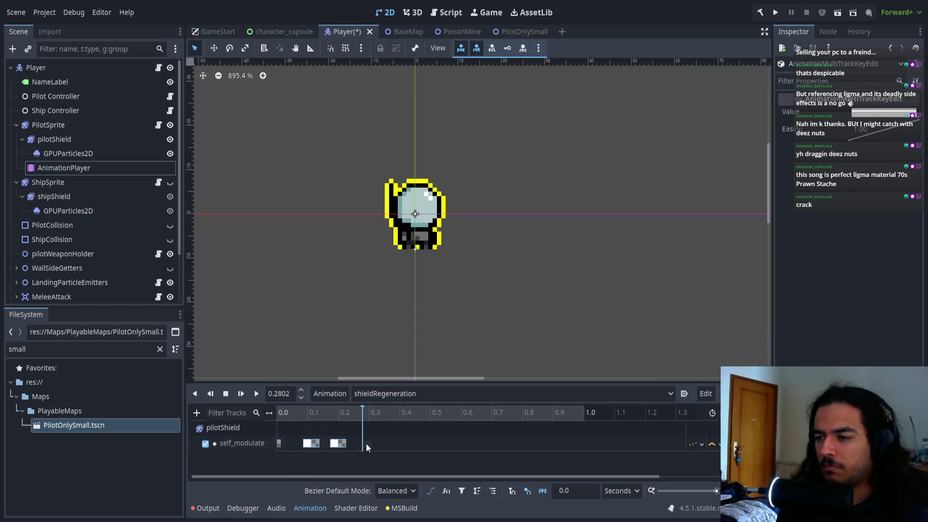
key("ctrl+d")
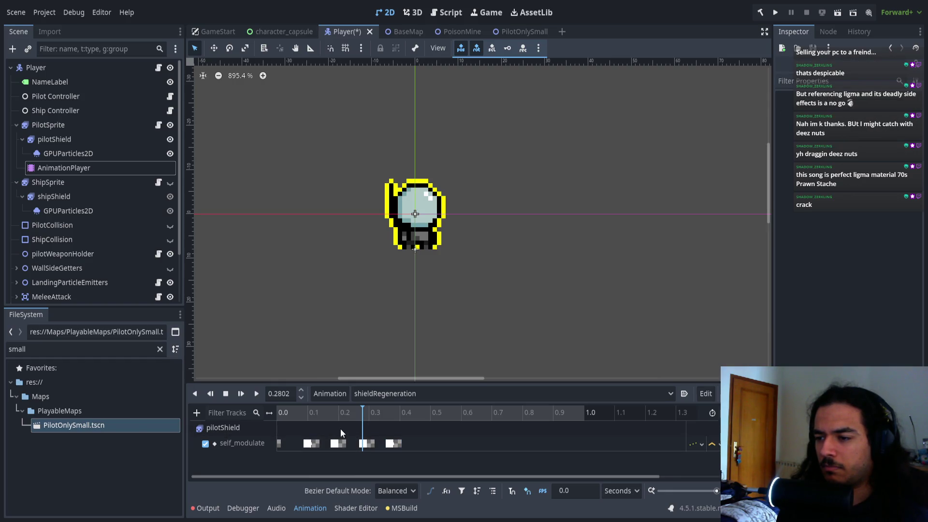
- Duplicate the keys around 0.2–0.3 s at about 0.35 s
left_click_drag(335, 427, 378, 433)
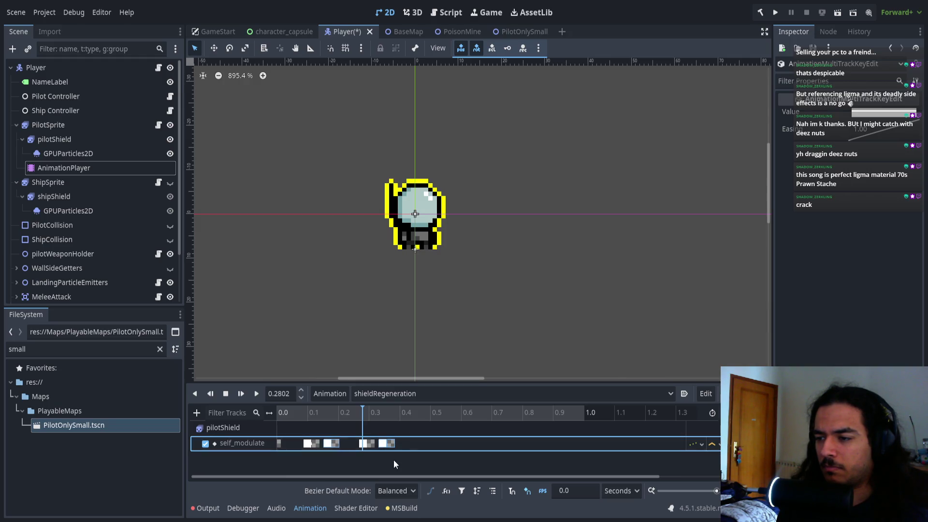
mouse_move(364, 419)
left_mouse_down()
mouse_move(398, 418)
mouse_move(398, 448)
left_mouse_up()
left_click(381, 416)
left_click_drag(381, 416, 384, 416)
key("ctrl+d")
scroll(396, 452, "up", 5)
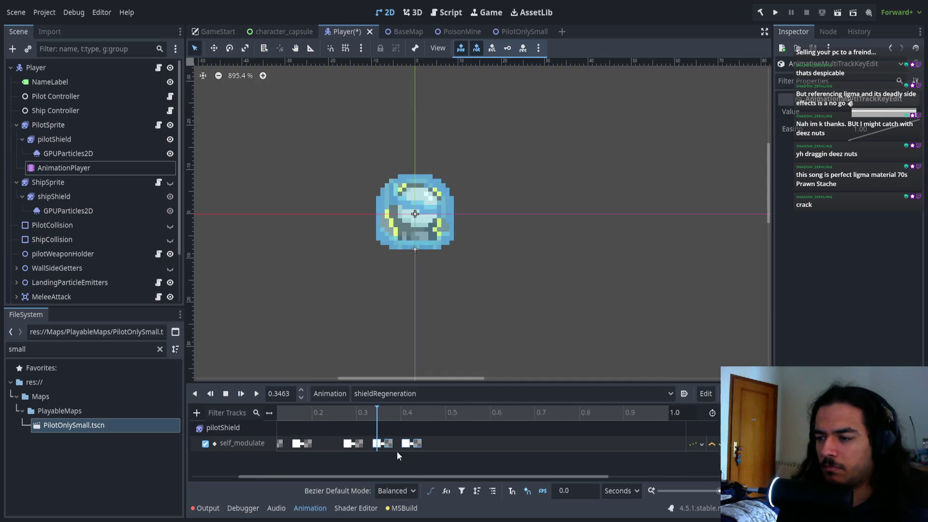
scroll(382, 450, "up", 3)
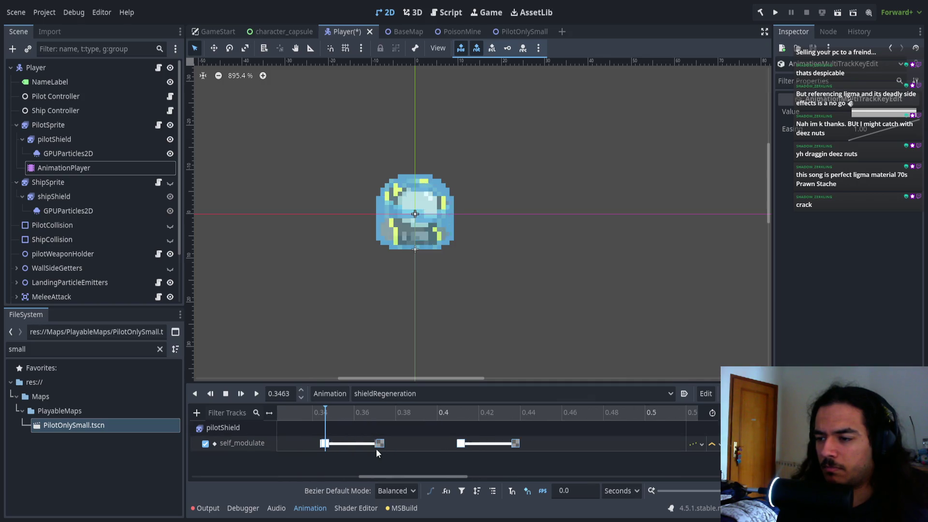
- Remove a stray overlapping self_modulate key and play back the flashes to check them
left_click(324, 448)
scroll(338, 447, "up", 6)
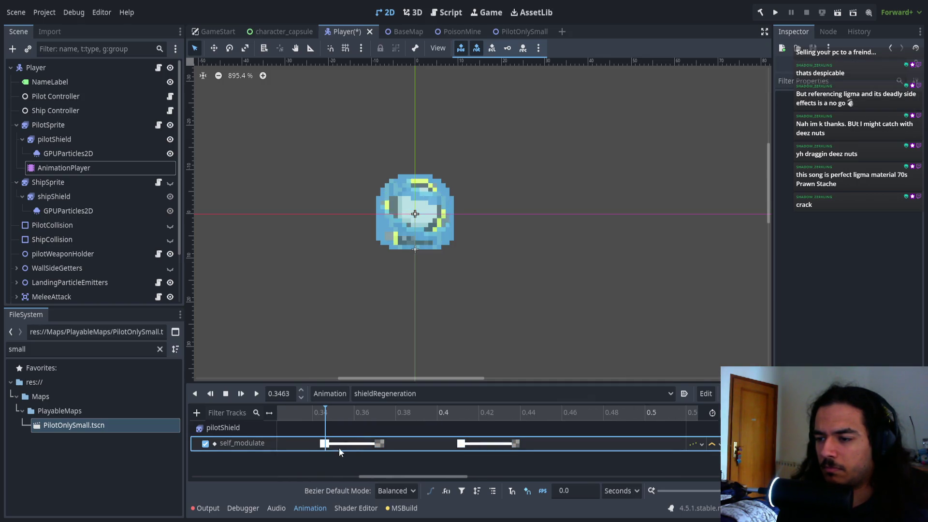
left_click_drag(655, 444, 665, 443)
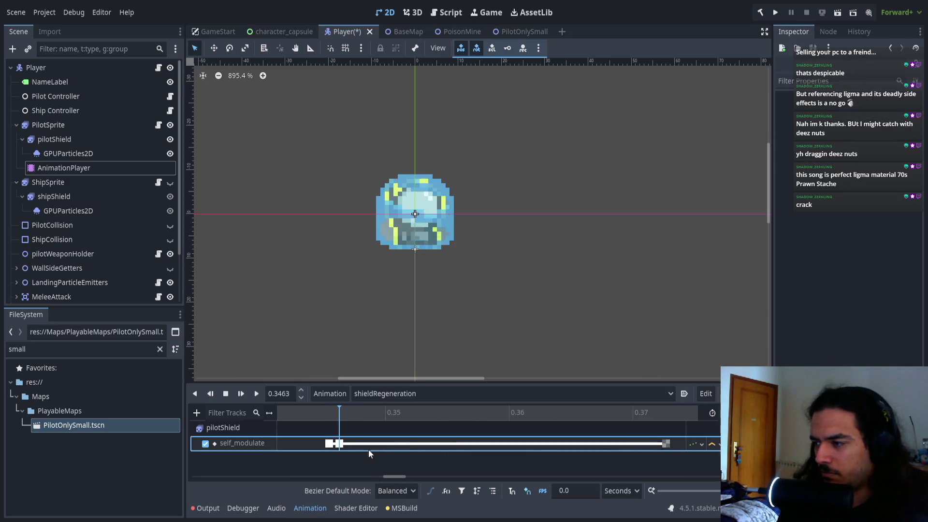
left_click(318, 419)
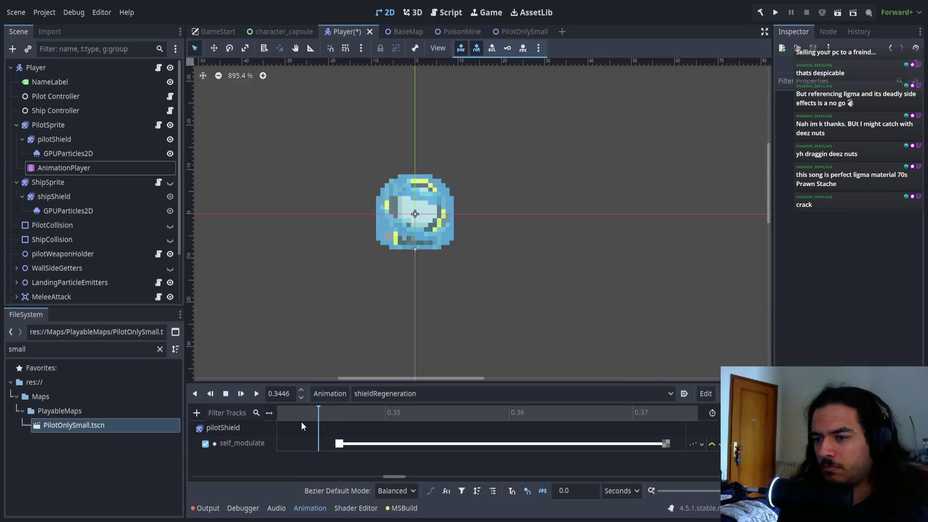
scroll(324, 427, "down", 6)
scroll(332, 422, "down", 5)
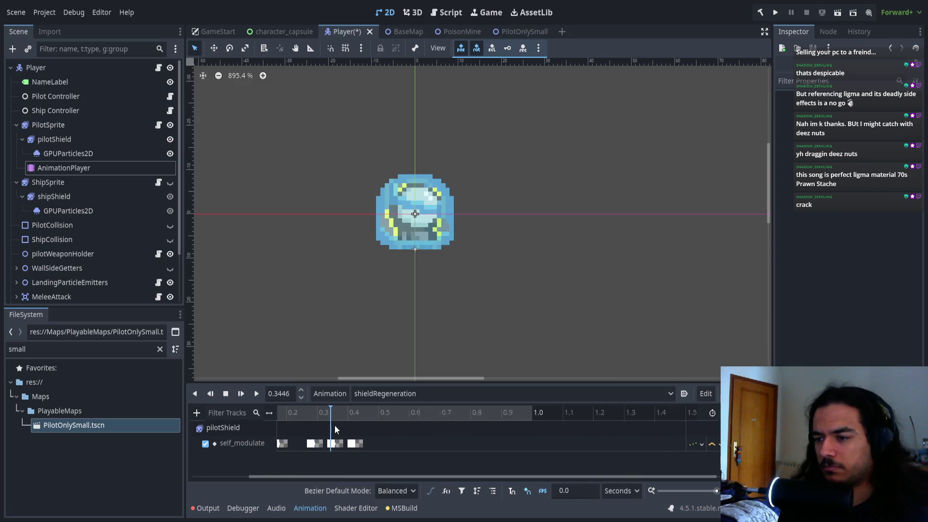
left_click(256, 394)
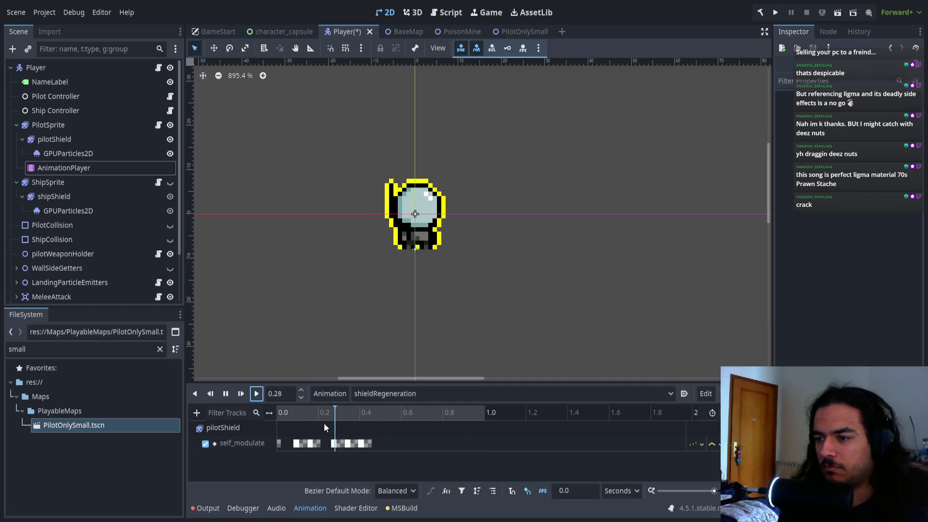
left_click(226, 393)
- Shift the second flash group slightly later and duplicate the flash keys at 0.73 s
mouse_move(340, 433)
left_mouse_down()
mouse_move(350, 448)
mouse_move(358, 444)
left_mouse_up()
left_click(316, 434)
left_click(257, 393)
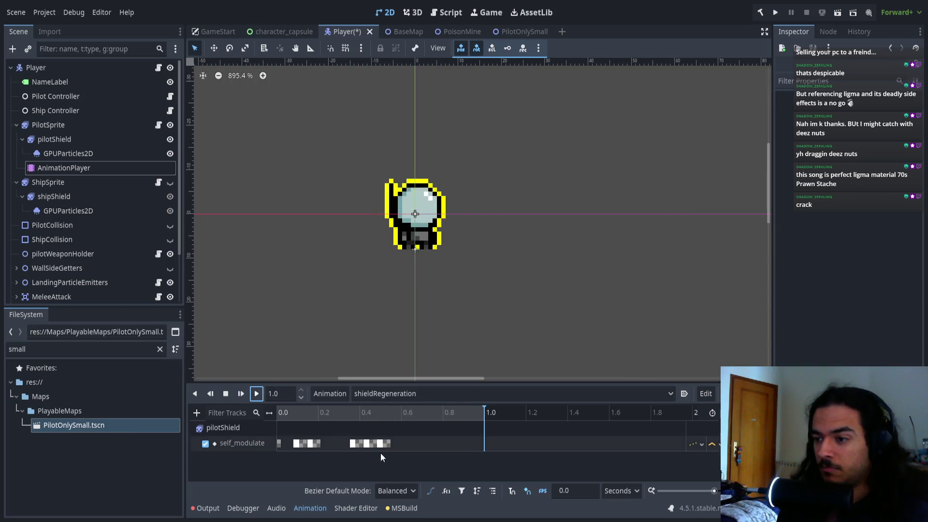
left_click(456, 413)
left_click(427, 412)
left_click_drag(353, 427, 406, 448)
key("ctrl+d")
- Move a self_modulate key to 0.514 s, check its value, and replay the animation
mouse_move(428, 414)
left_mouse_down()
mouse_move(448, 414)
mouse_move(383, 413)
left_mouse_up()
left_click(315, 443)
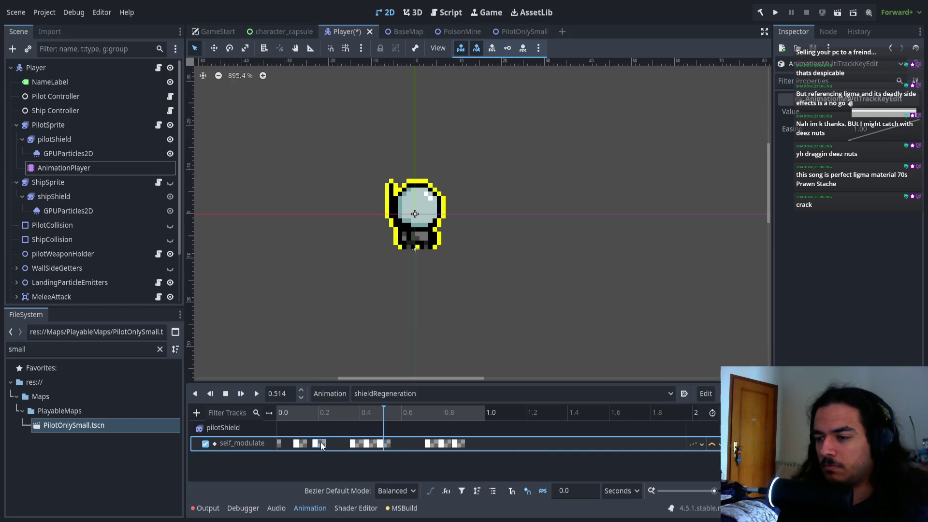
mouse_move(320, 442)
left_mouse_down()
mouse_move(320, 460)
mouse_move(372, 435)
mouse_move(383, 448)
left_mouse_up()
left_click(385, 444)
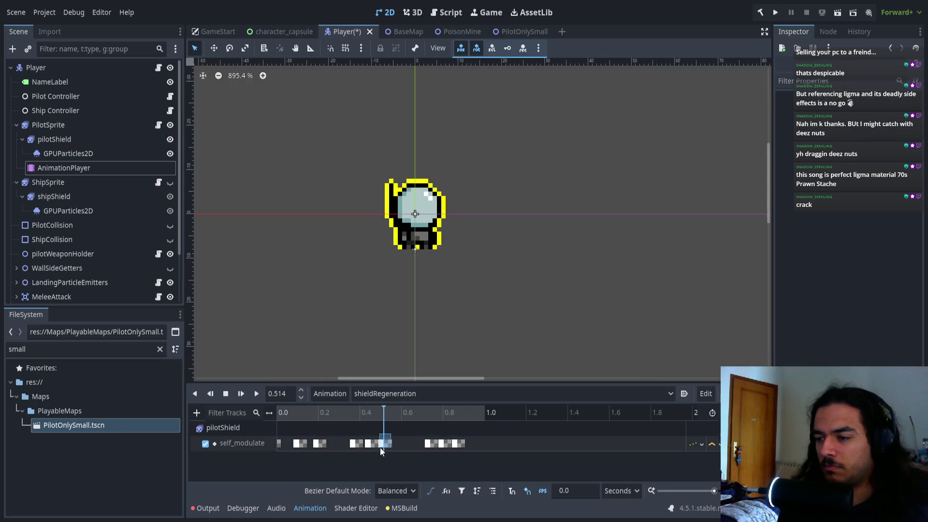
left_click(389, 445)
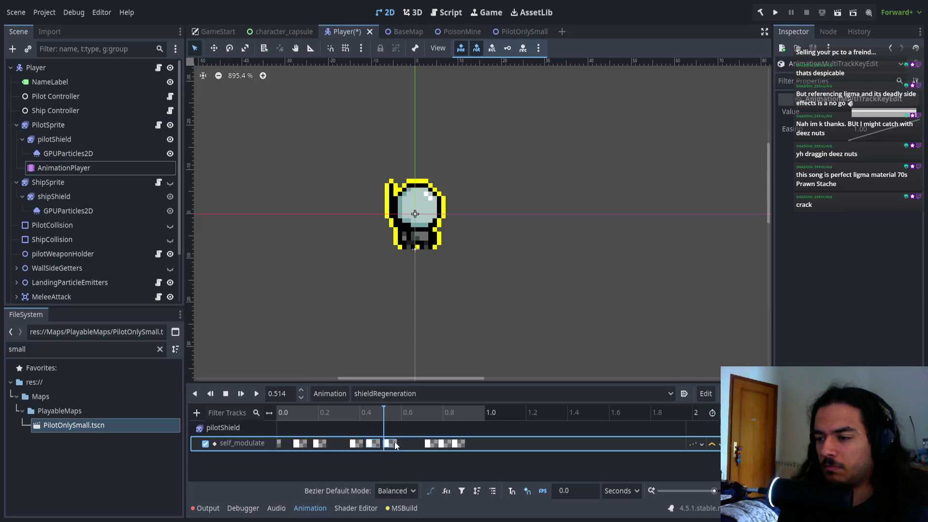
left_click(257, 393)
left_click(258, 392)
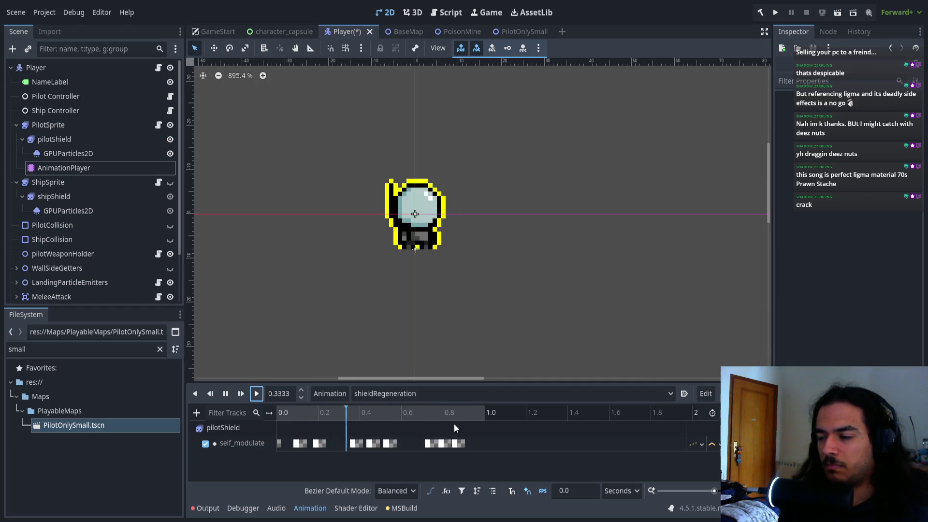
left_click(255, 394)
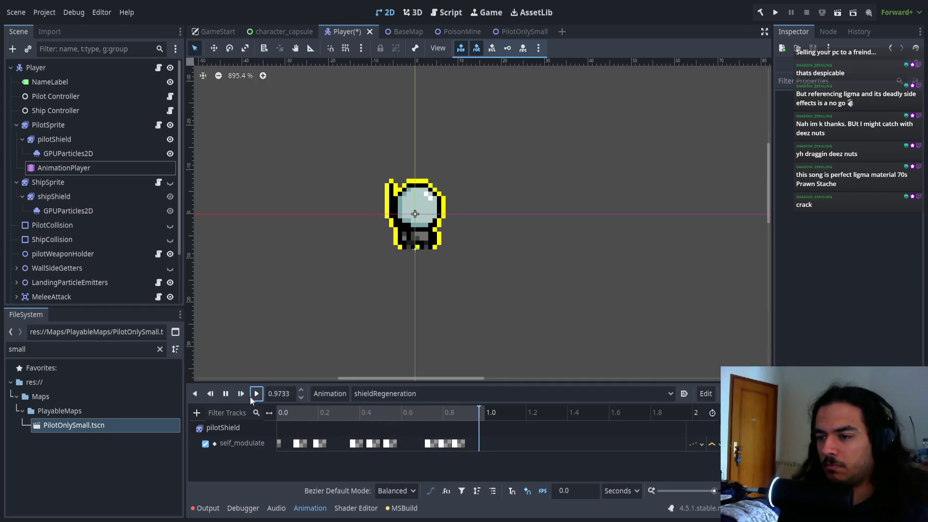
left_click(226, 394)
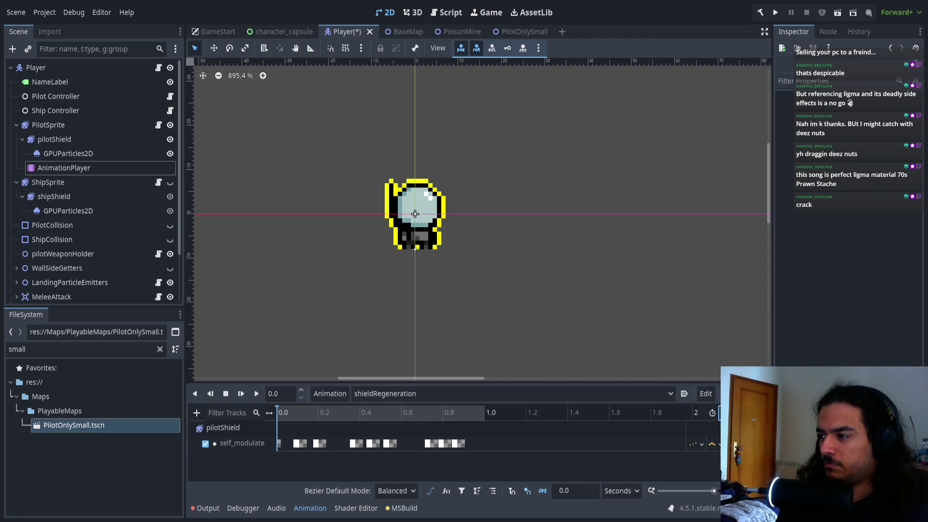
scroll(492, 454, "down", 2)
- Move the second and third flash groups later and replay shieldRegeneration from the start
scroll(483, 458, "down", 3)
scroll(363, 456, "up", 4)
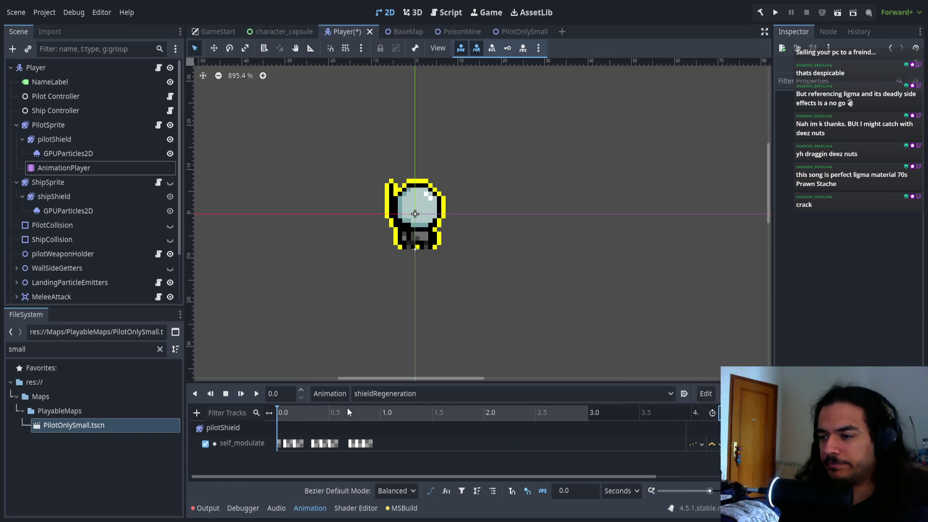
left_click_drag(394, 431, 283, 450)
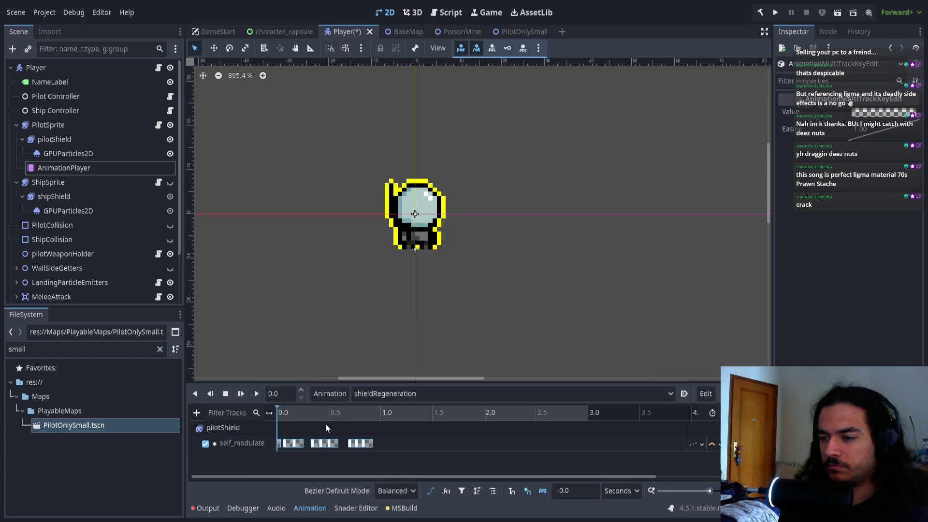
left_click(256, 394)
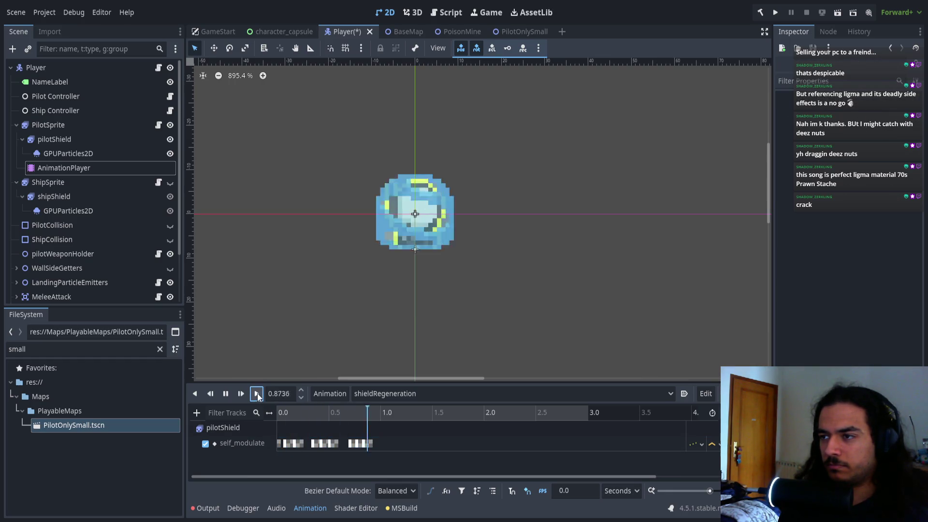
left_click(225, 393)
mouse_move(386, 429)
left_mouse_down()
mouse_move(311, 457)
mouse_move(363, 433)
mouse_move(376, 453)
mouse_move(408, 445)
left_mouse_up()
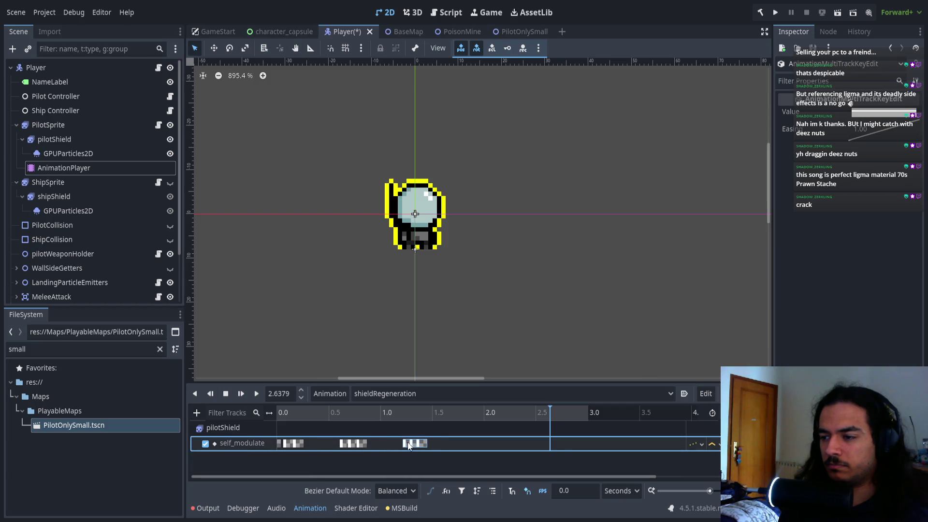
left_click_drag(290, 413, 247, 415)
left_click(257, 395)
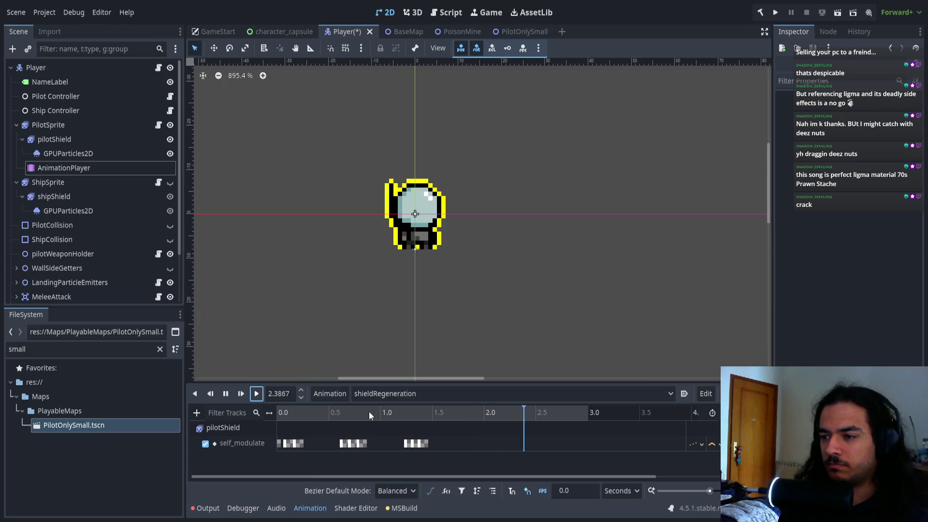
left_click(226, 393)
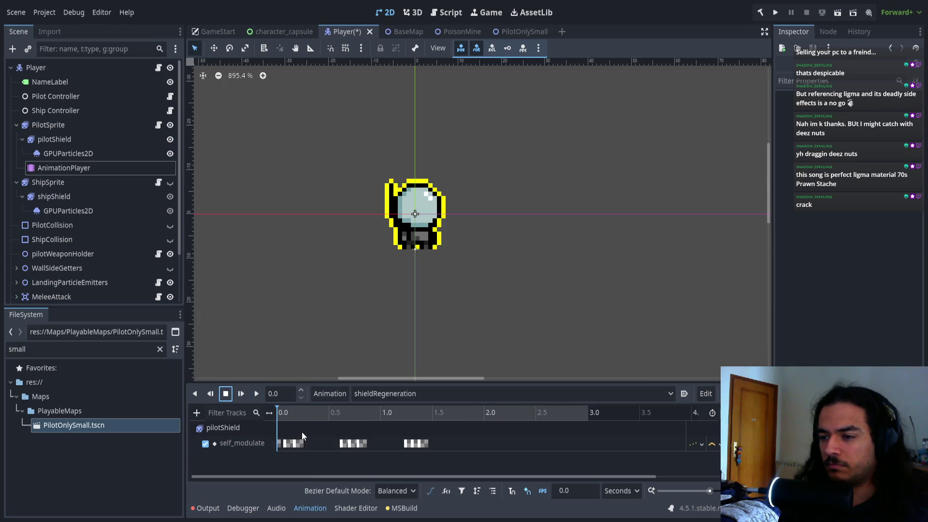
- Delete the flash keys after the playhead at about 0.44 s
mouse_move(310, 427)
left_mouse_down()
mouse_move(295, 450)
mouse_move(302, 443)
left_mouse_up()
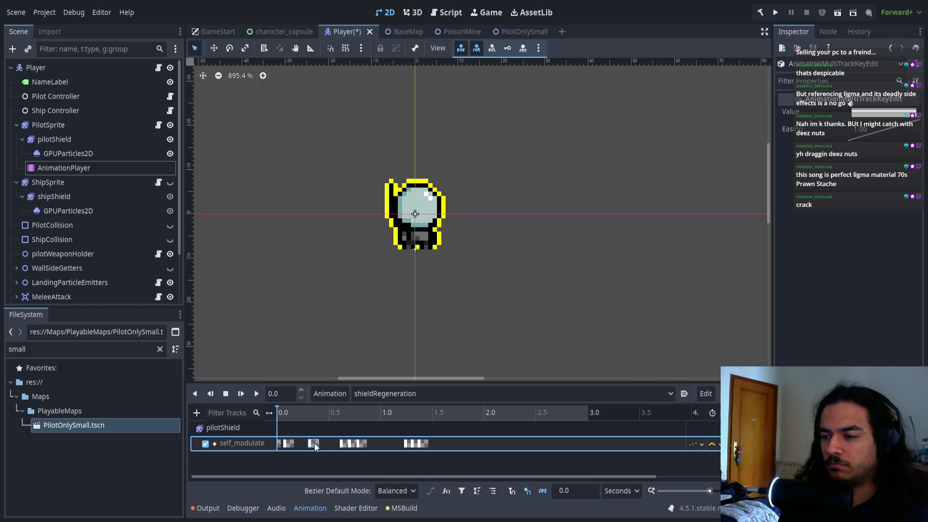
left_click(322, 412)
left_click(323, 410)
left_click_drag(339, 449, 358, 448)
left_click(357, 444)
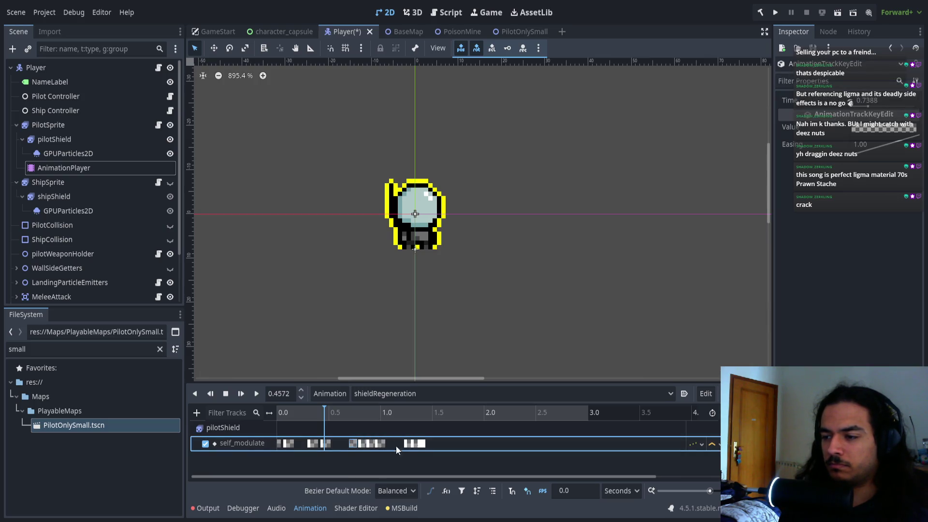
key("Delete")
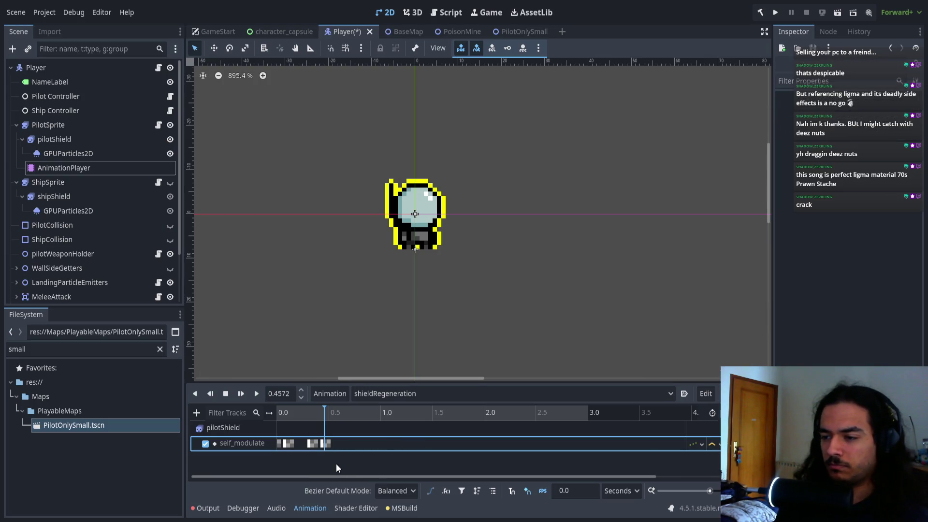
- Duplicate the flash keys at 0.9 s and 1.1 s, then shift the later keys about 0.3 s right
left_click(278, 407)
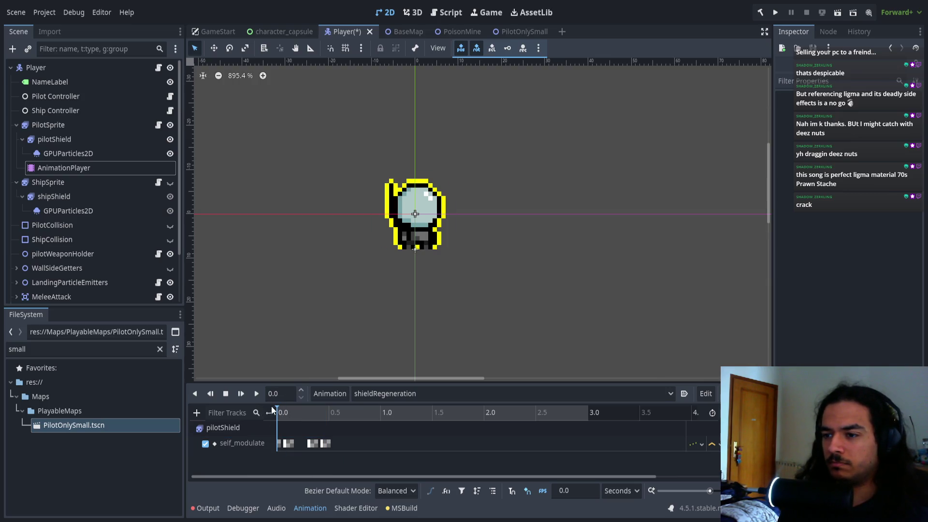
left_click(256, 393)
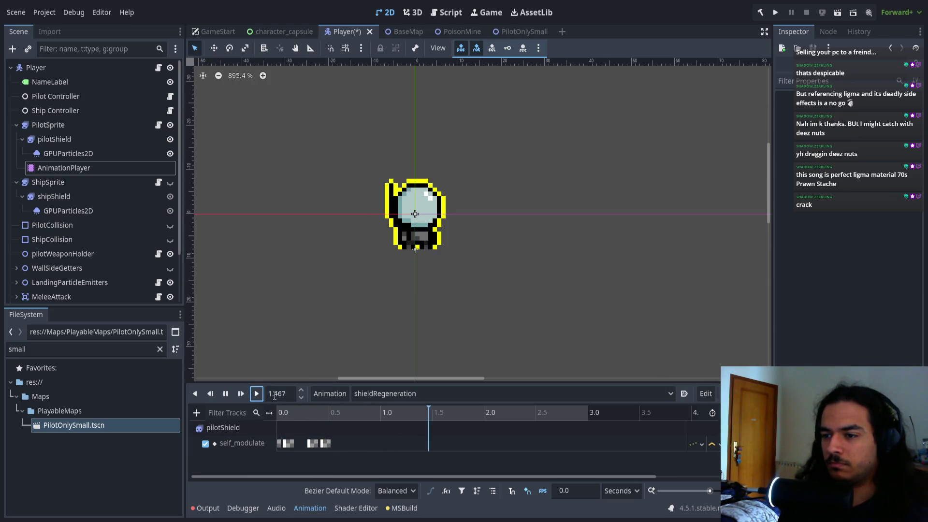
left_click_drag(303, 447, 344, 443)
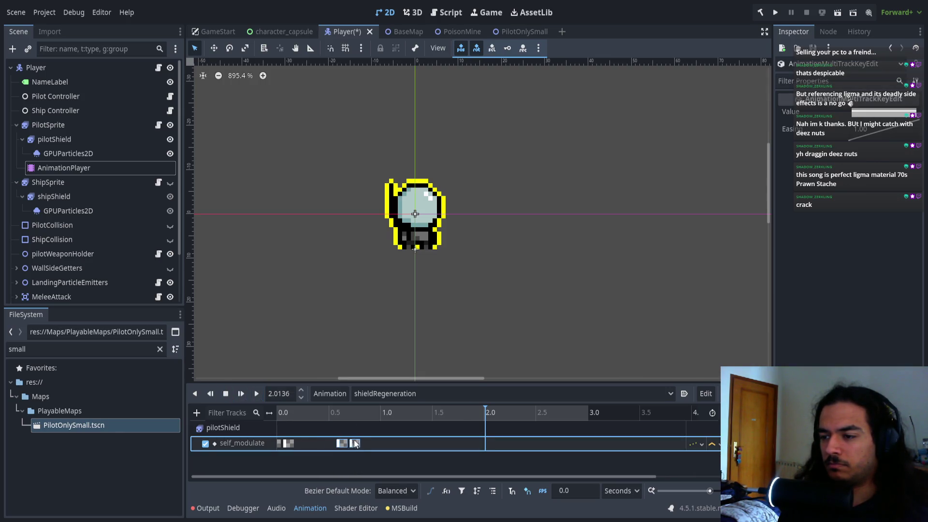
left_click(256, 393)
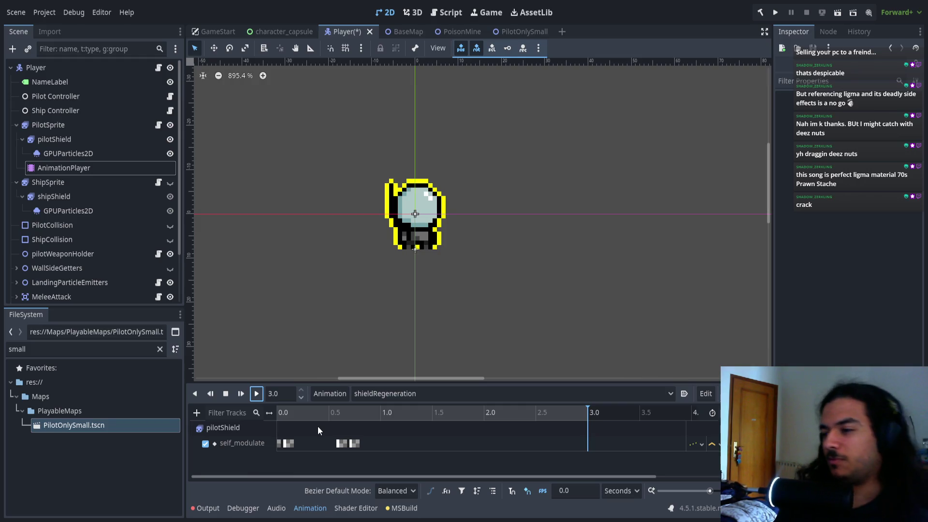
mouse_move(420, 450)
left_mouse_down()
mouse_move(383, 427)
mouse_move(273, 432)
left_mouse_up()
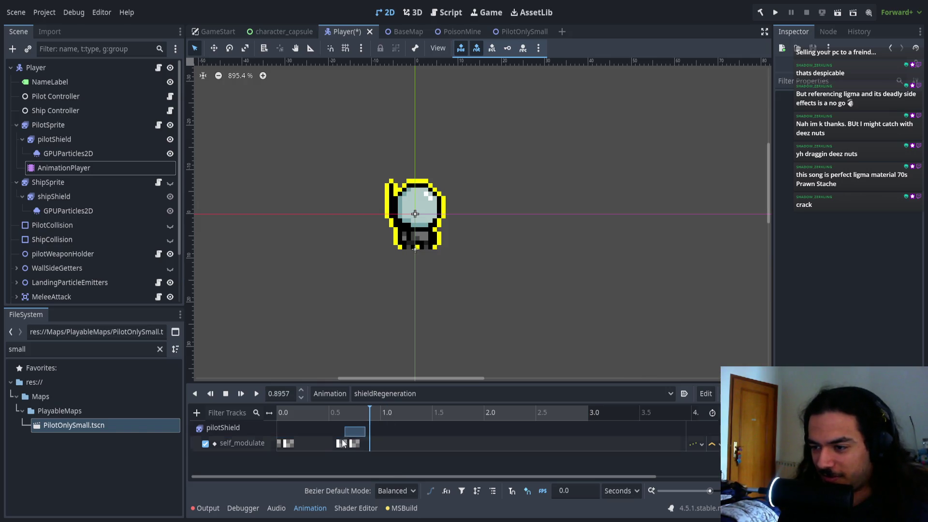
key("ctrl+d")
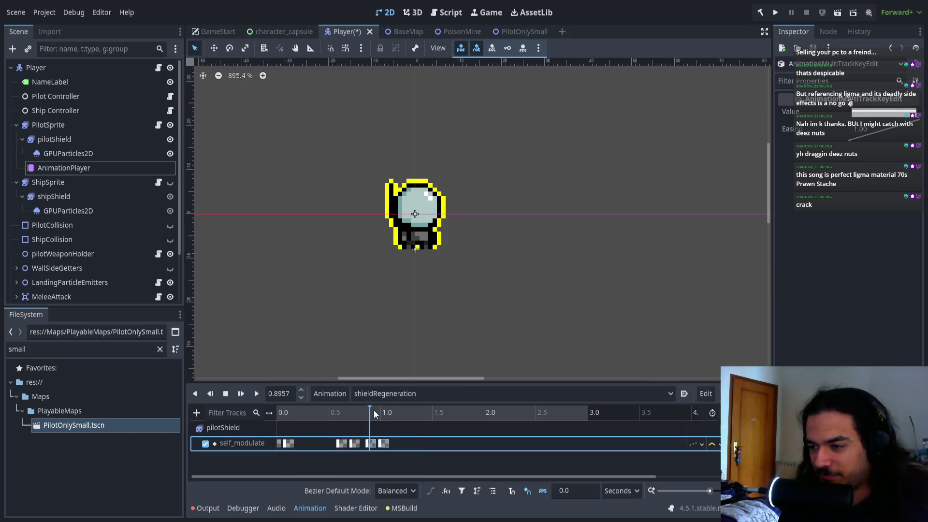
mouse_move(371, 410)
left_mouse_down()
mouse_move(391, 413)
mouse_move(318, 412)
left_mouse_up()
key("ctrl+d")
left_click(361, 445)
mouse_move(367, 445)
left_mouse_down()
mouse_move(391, 458)
mouse_move(456, 465)
mouse_move(436, 462)
mouse_move(428, 443)
left_mouse_up()
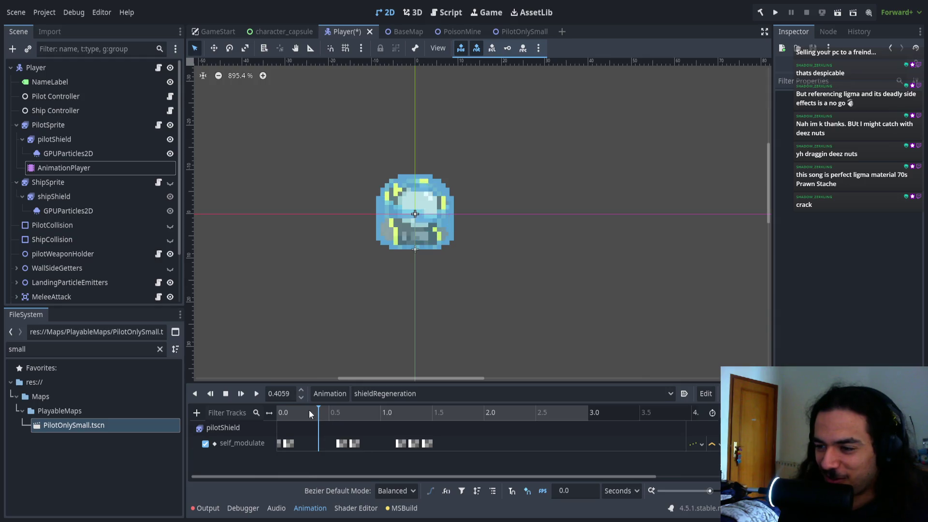
- Shift the three self_modulate flash keys near 1.3 s slightly earlier and replay the preview
left_click(279, 411)
left_click(258, 394)
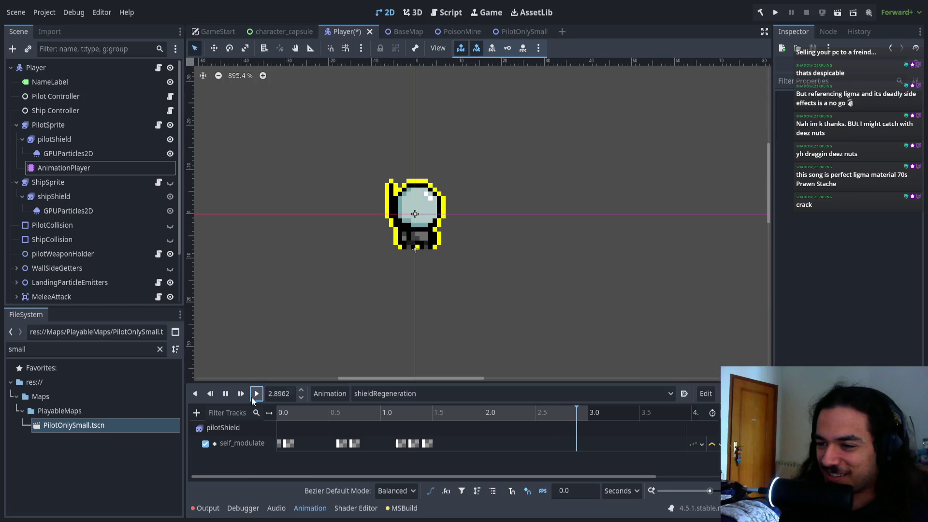
left_click(425, 447)
left_click(442, 428)
left_click(427, 448)
left_click_drag(437, 457, 373, 443)
left_click(366, 468)
left_click(279, 411)
left_click(257, 394)
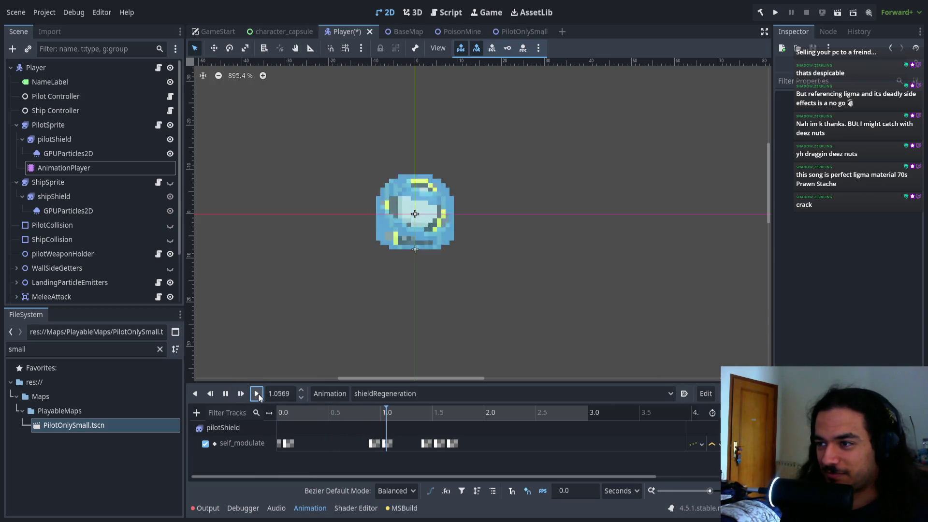
- Duplicate the three flash keys from around 1.5 s to 2.0 s, nudge them later, and replay
left_click(226, 394)
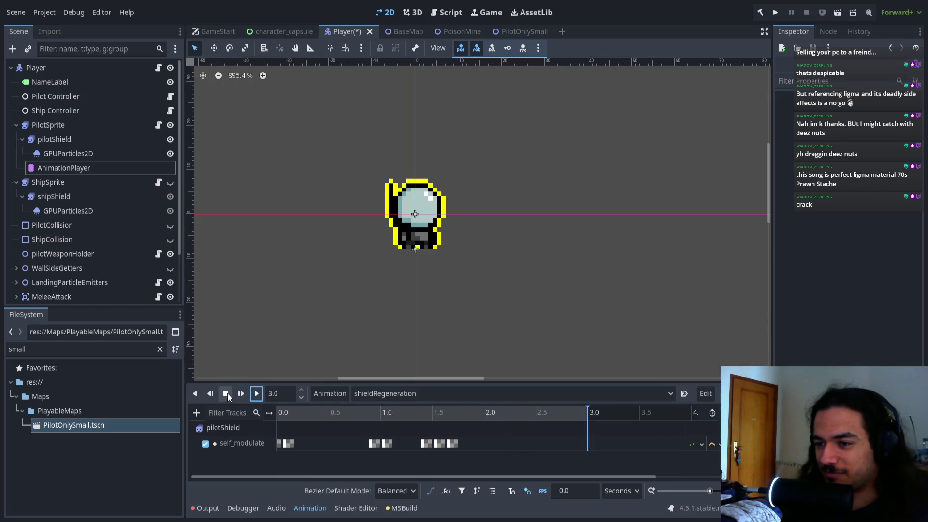
left_click(473, 413)
left_click_drag(471, 433, 413, 456)
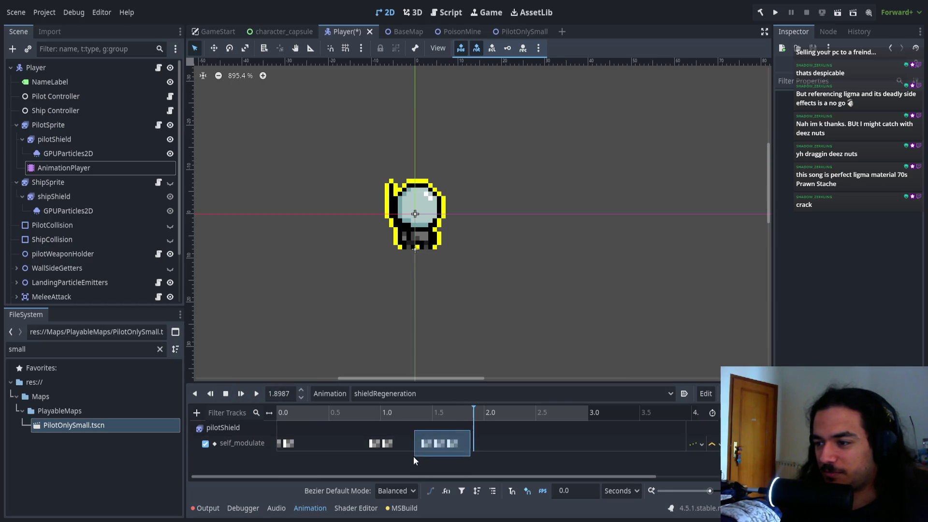
key("ctrl+d")
left_click(493, 413)
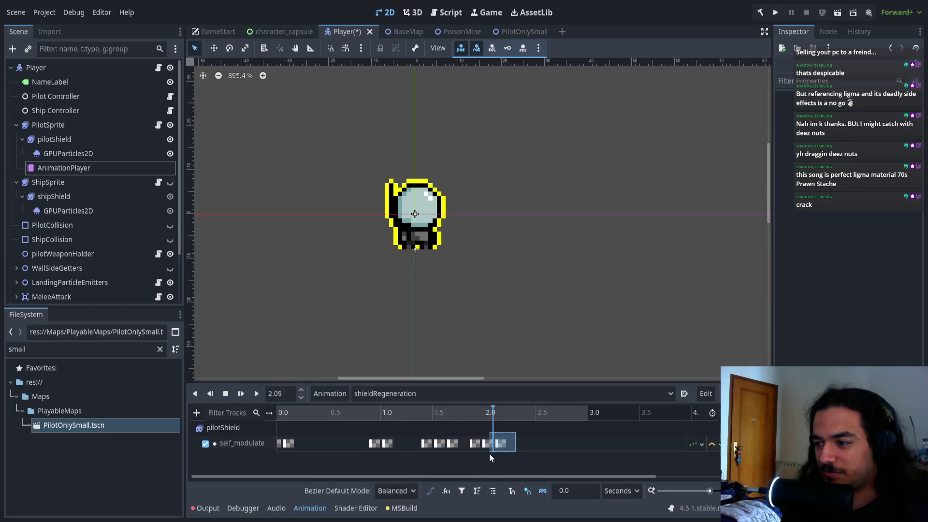
key("Delete")
left_click(486, 411)
key("ctrl+d")
left_click_drag(494, 439, 497, 445)
mouse_move(367, 413)
left_mouse_down()
mouse_move(331, 423)
mouse_move(258, 416)
left_mouse_up()
left_click(257, 394)
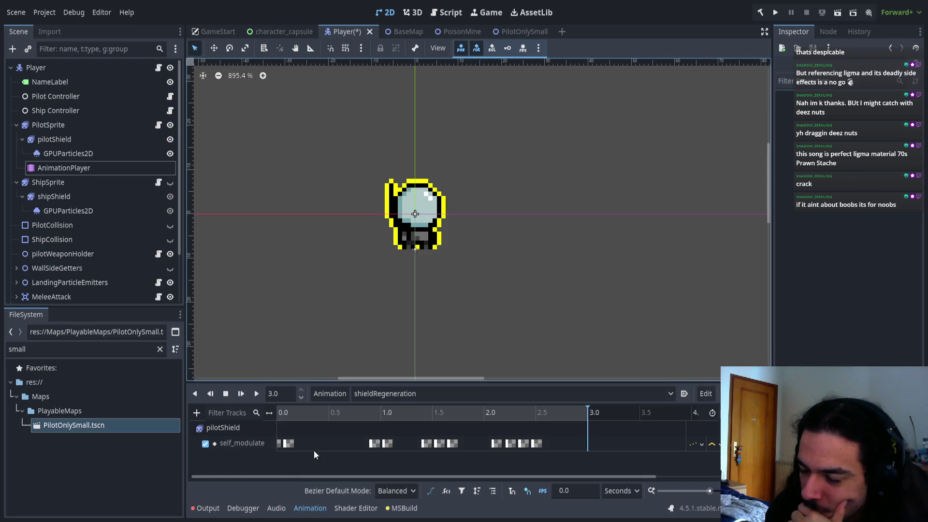
left_click(279, 413)
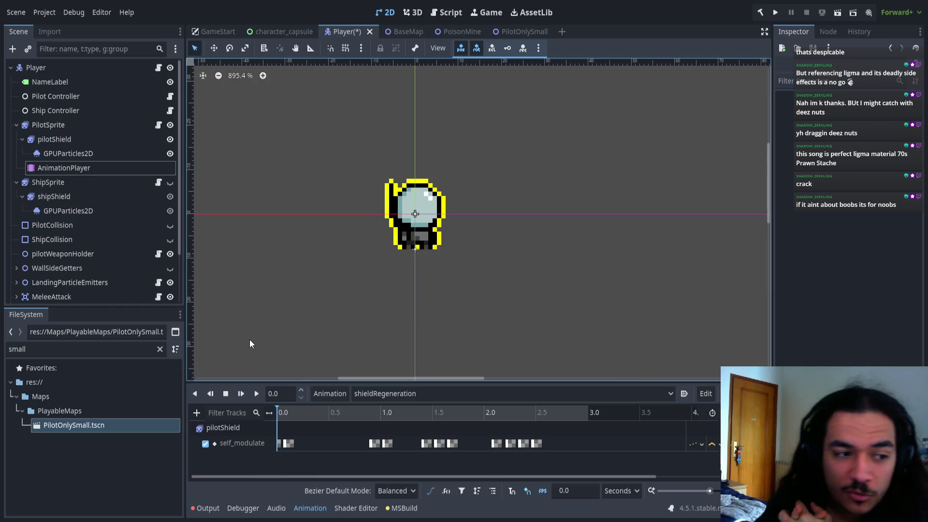
left_click_drag(560, 435, 282, 455)
- Delete the selected self_modulate flash keyframes after 0.0
key("Delete")
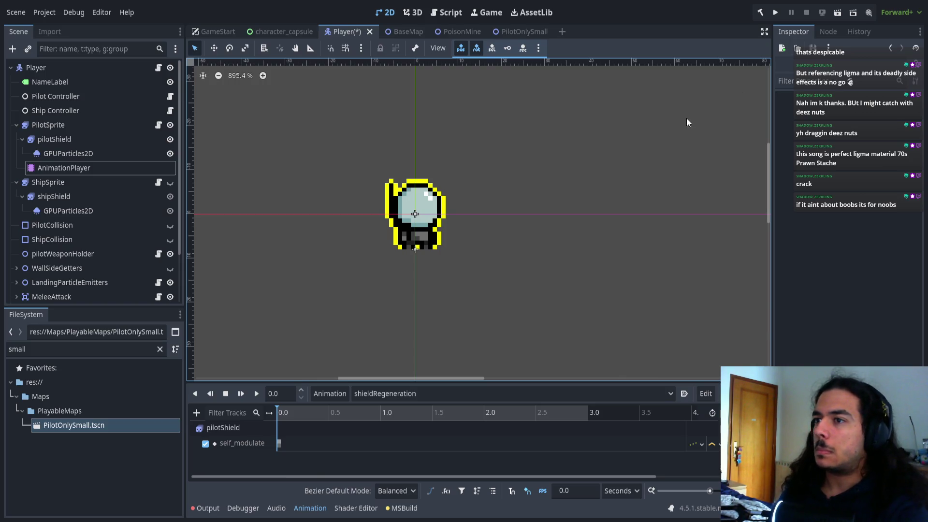
scroll(276, 446, "up", 2)
- Toggle the self_modulate track's update mode and remove a stray key inserted near 0.09 s
scroll(291, 448, "up", 3)
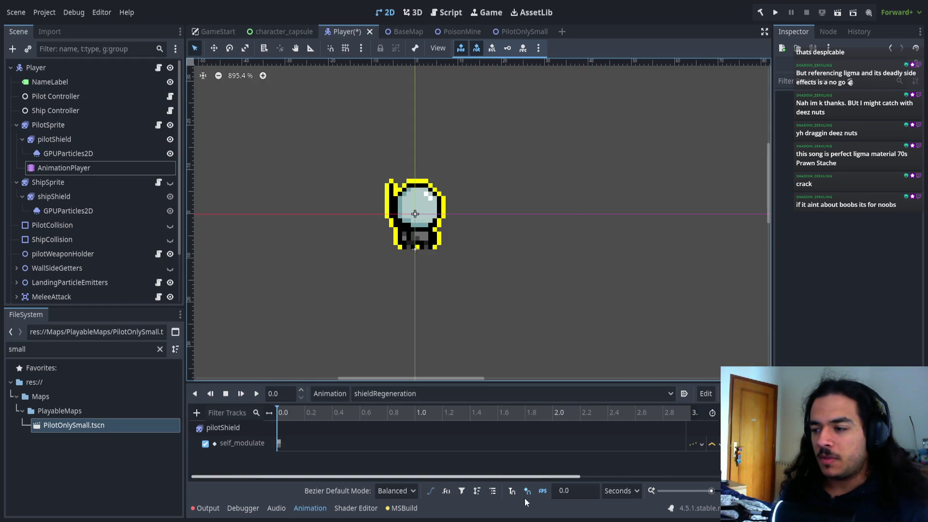
left_click(701, 443)
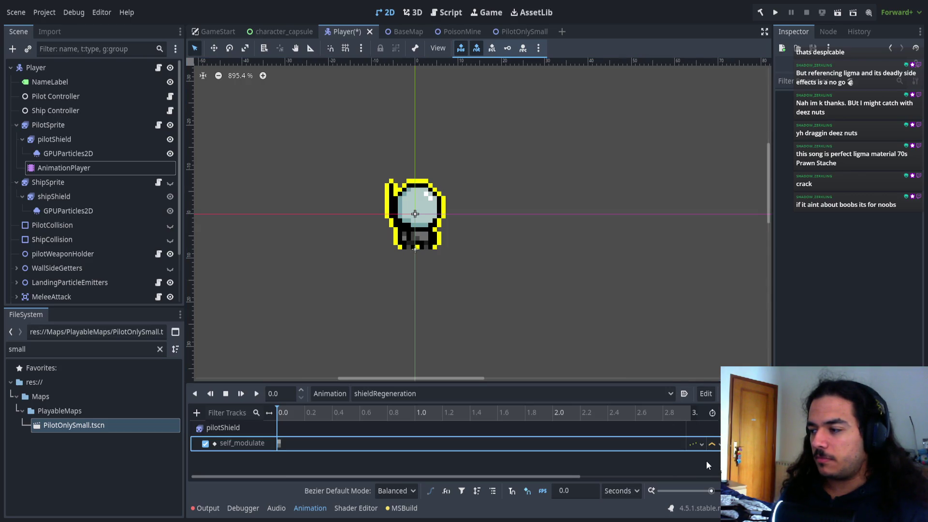
left_click(694, 444)
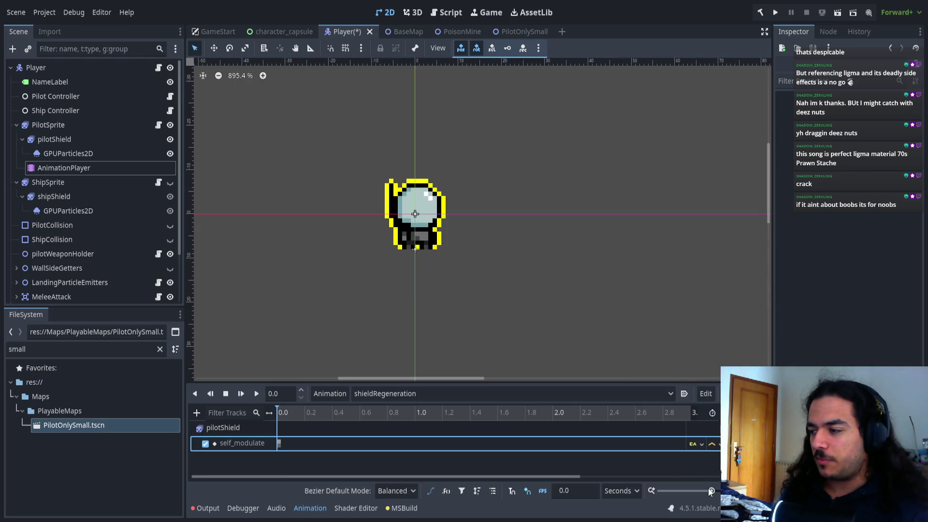
left_click(697, 442)
left_click(695, 454)
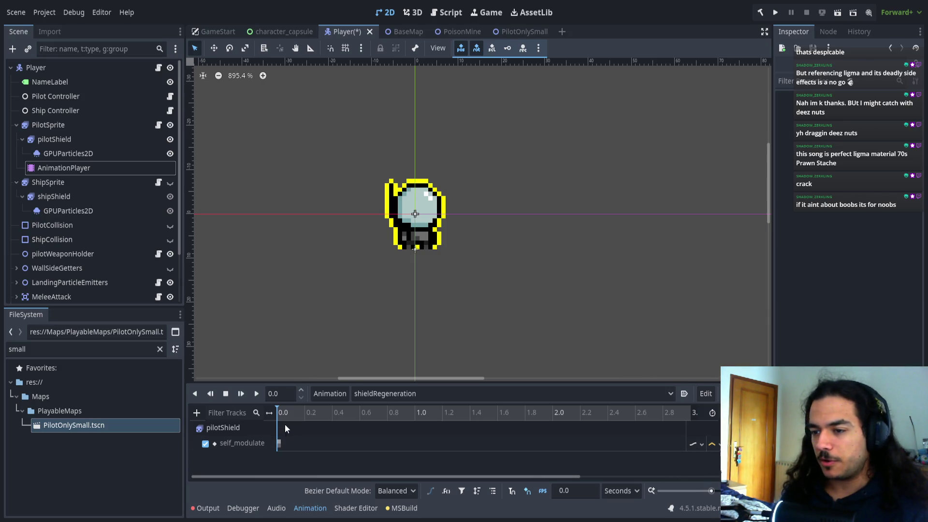
left_click_drag(284, 413, 291, 413)
right_click(282, 441)
left_click(288, 451)
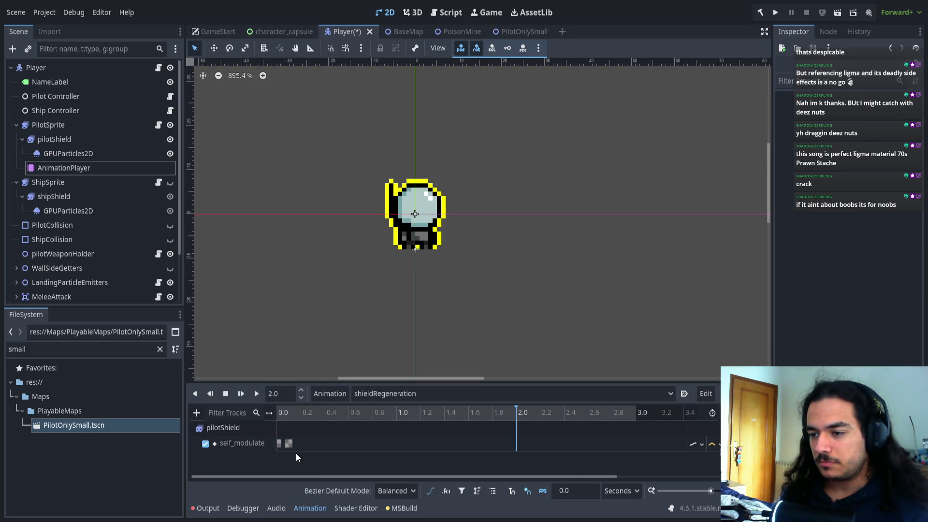
left_click(289, 443)
key("Delete")
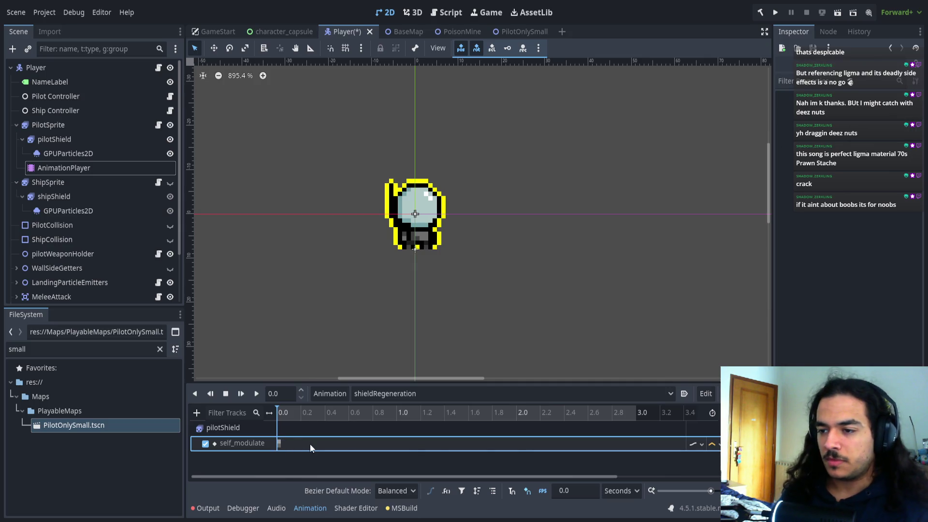
- Set the playhead to 0.2 s and duplicate the 0.0 self_modulate key there
left_click(286, 412)
left_click_drag(285, 412, 300, 411)
left_click(292, 394)
type("0.2")
key("Return")
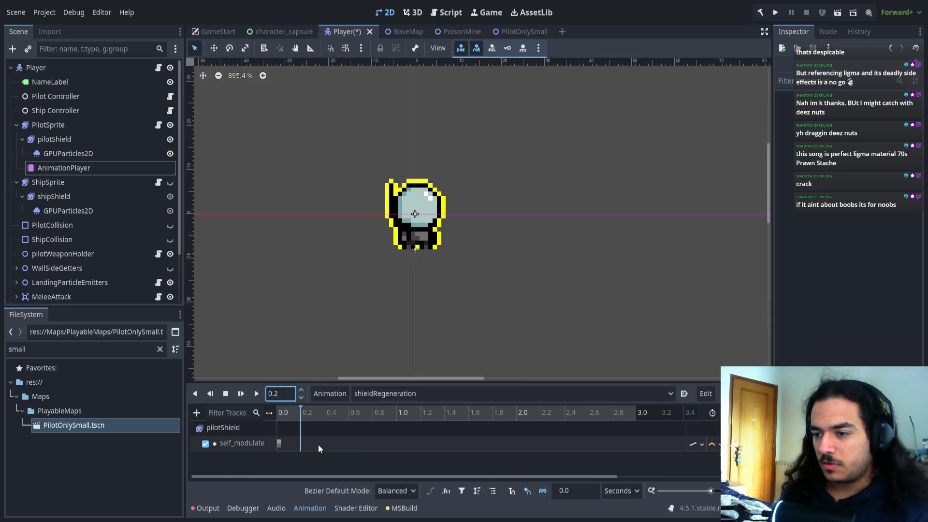
left_click(277, 444)
key("ctrl+d")
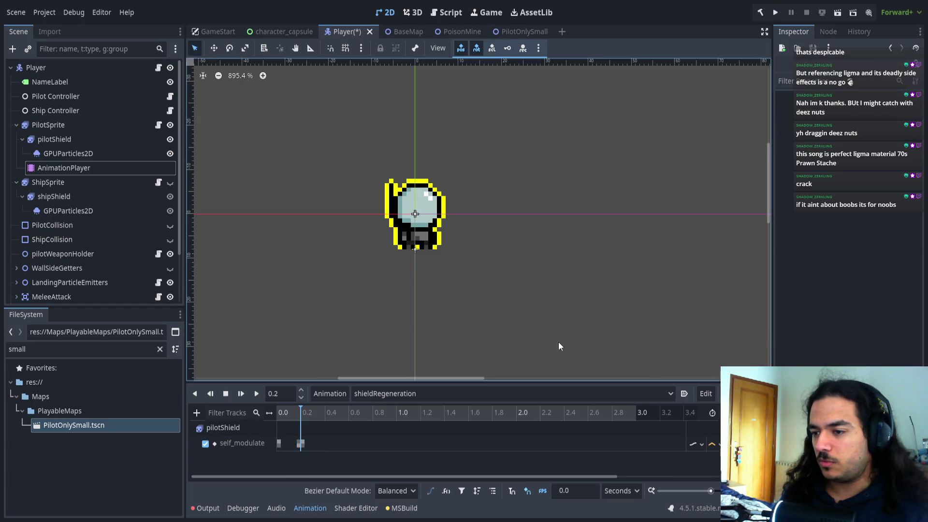
left_click(299, 444)
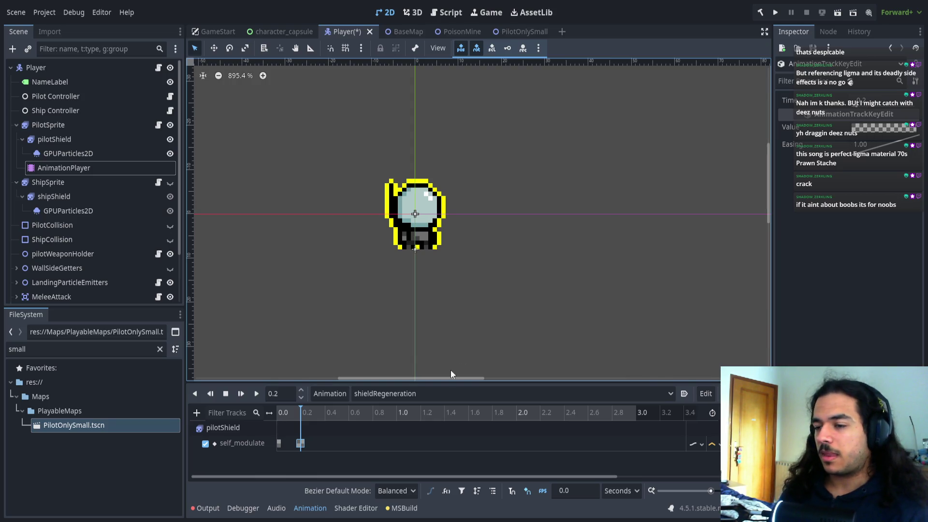
key("s")
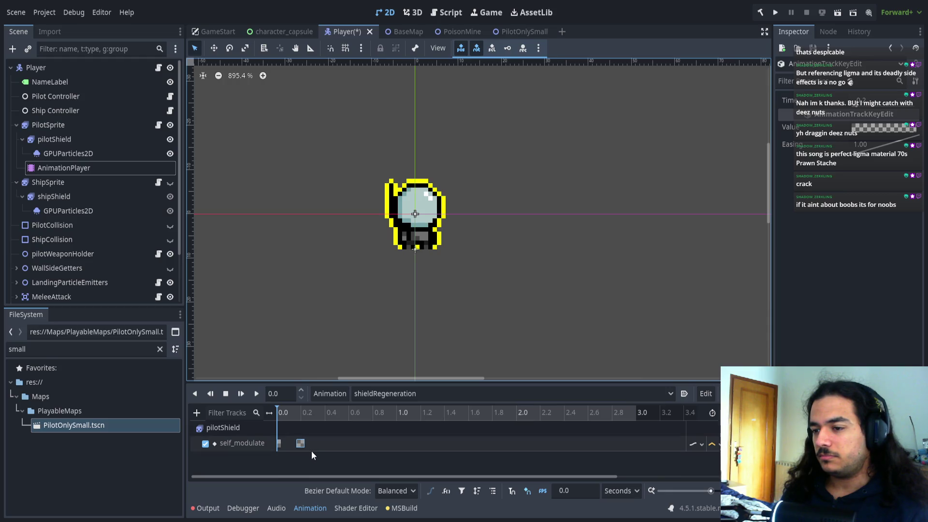
key("shift+a")
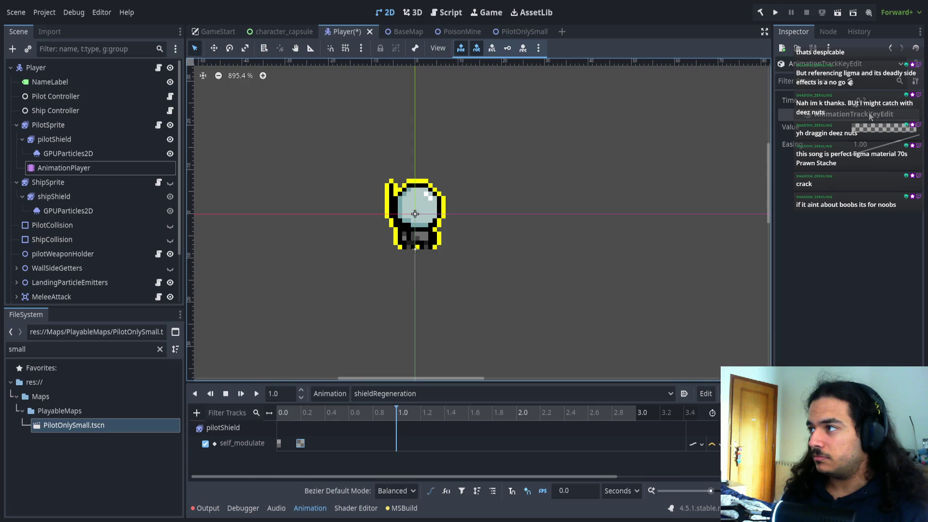
- Select the 0.2 s self_modulate key and set its Value to opaque white in the Inspector
left_click(293, 392)
key("BackSpace")
key("BackSpace")
key("BackSpace")
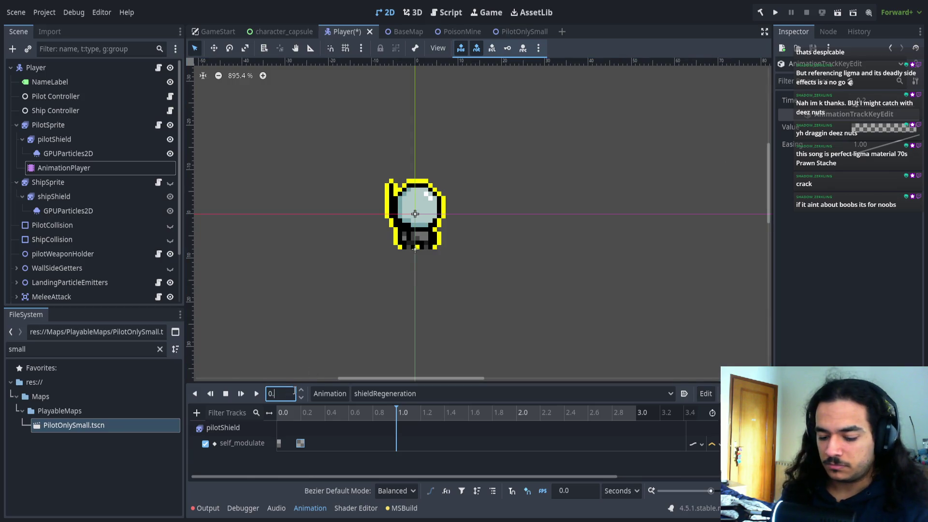
type("0.2")
key("Return")
key("Tab")
left_click(292, 394)
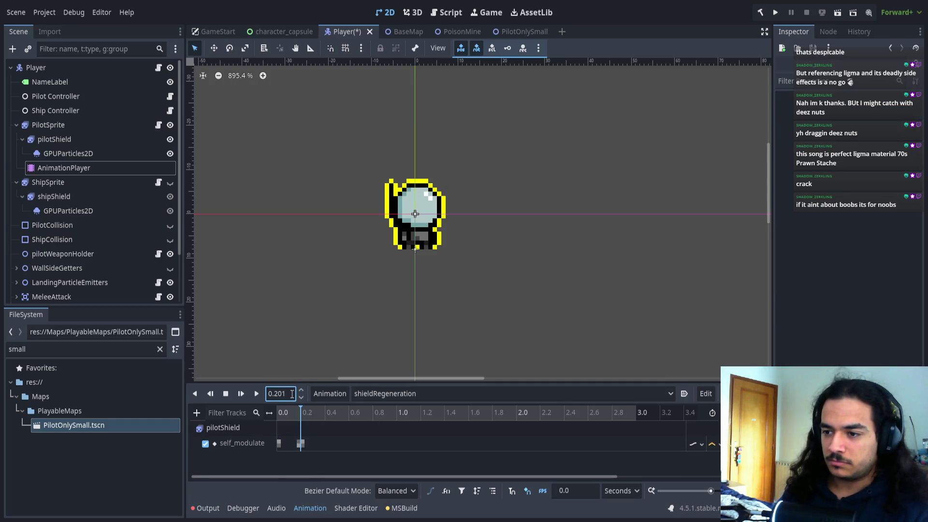
left_click(304, 445)
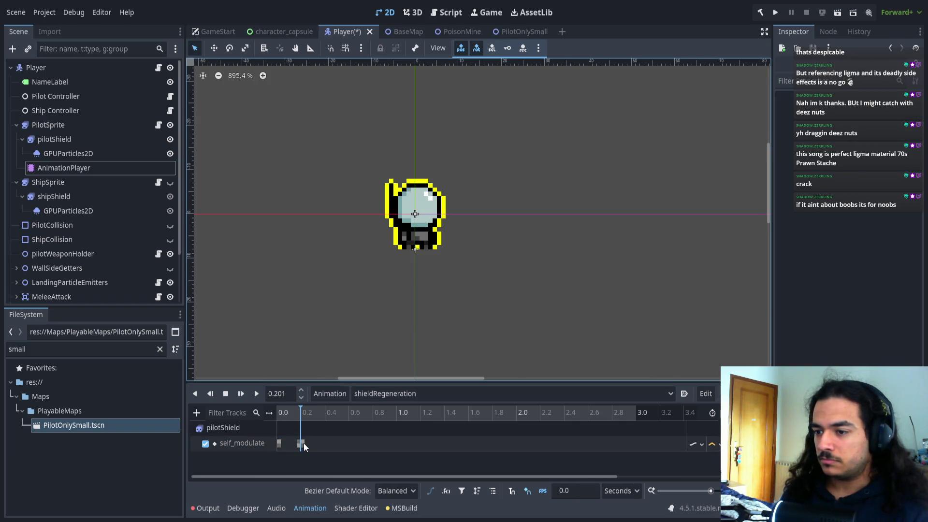
left_click(301, 443)
left_click(879, 287)
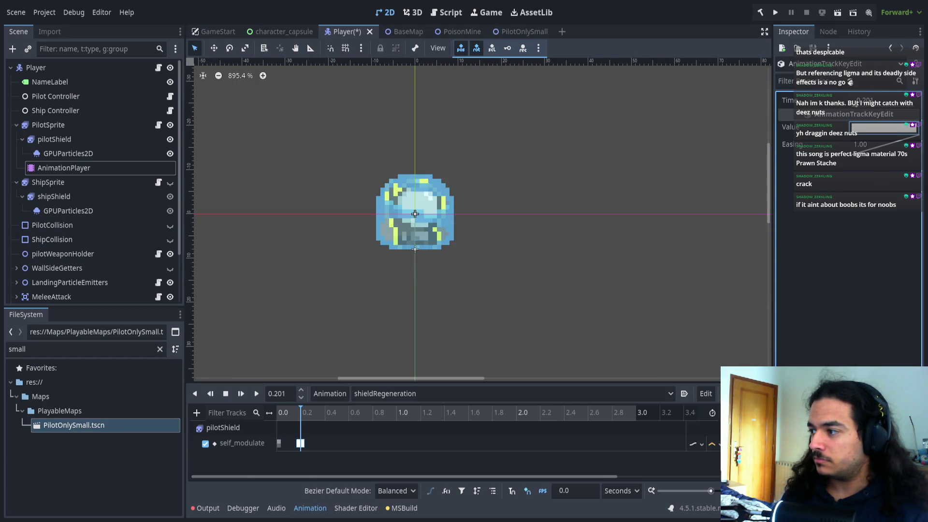
scroll(342, 451, "up", 3, "ctrl")
scroll(319, 452, "up", 10, "ctrl")
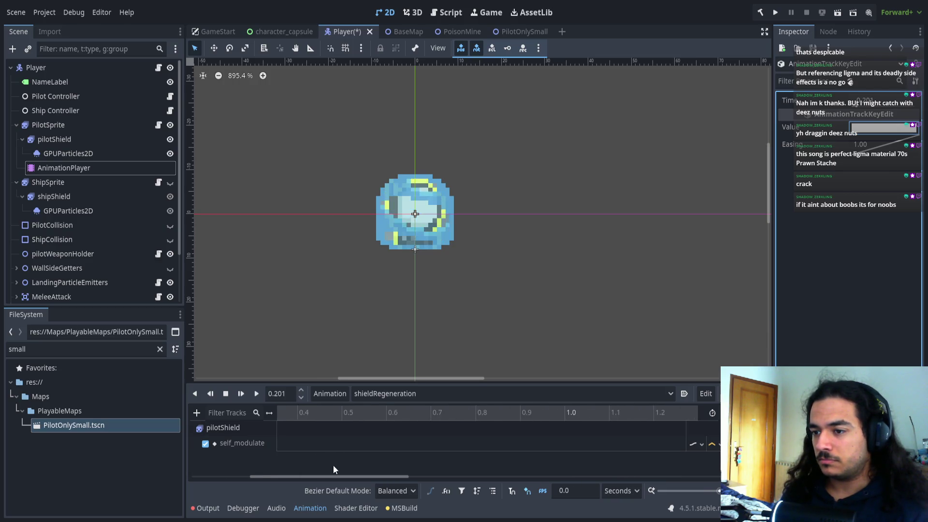
left_click_drag(290, 476, 234, 472)
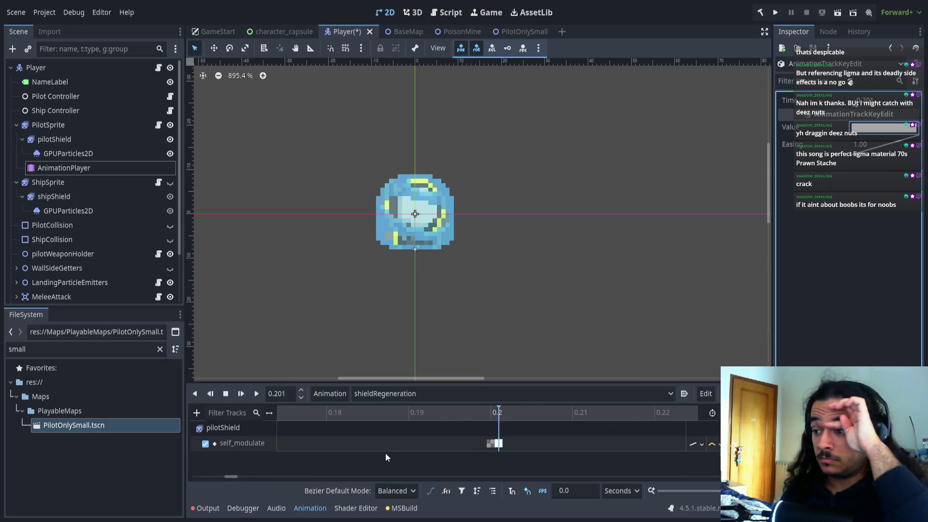
scroll(390, 444, "down", 10)
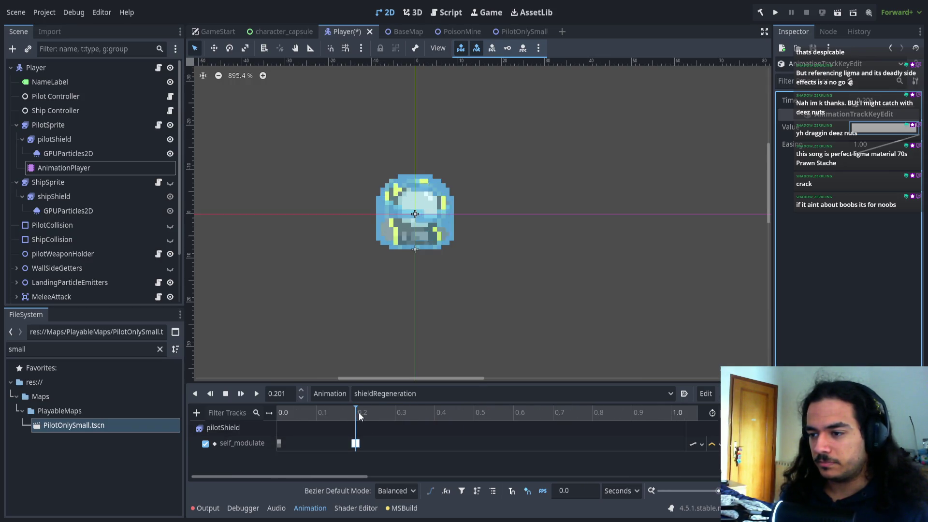
- Add another self_modulate key at about 0.22 s and play the flash from the start
left_click(361, 413)
left_click(363, 412)
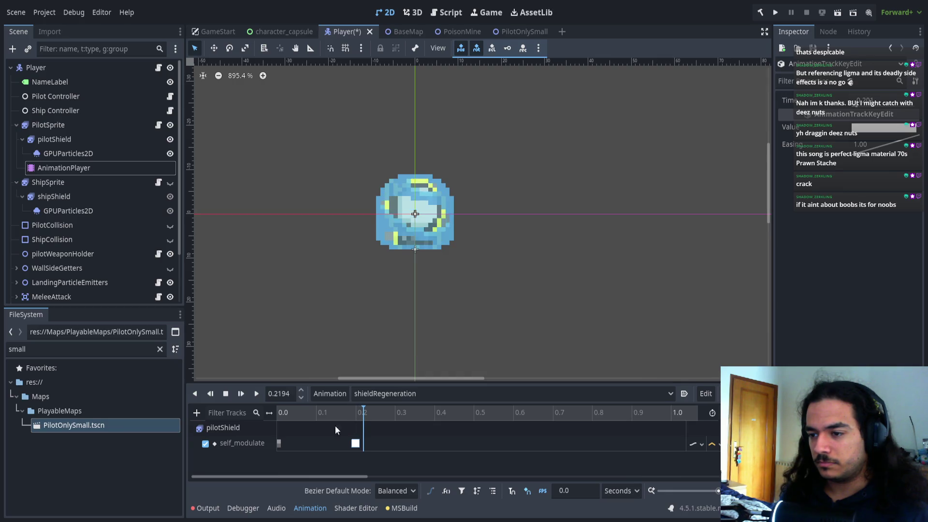
left_click(278, 443)
key("ctrl+d")
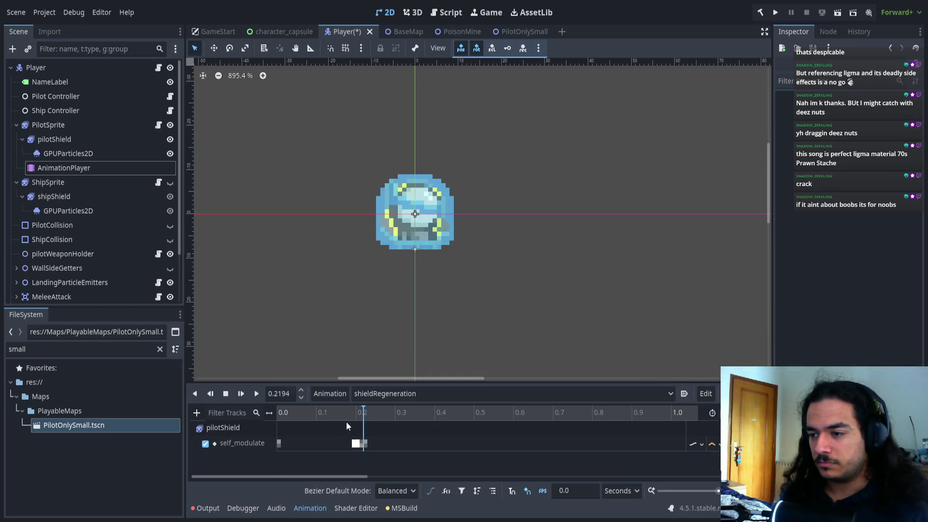
mouse_move(352, 413)
left_mouse_down()
mouse_move(363, 413)
mouse_move(279, 417)
left_mouse_up()
left_click(257, 395)
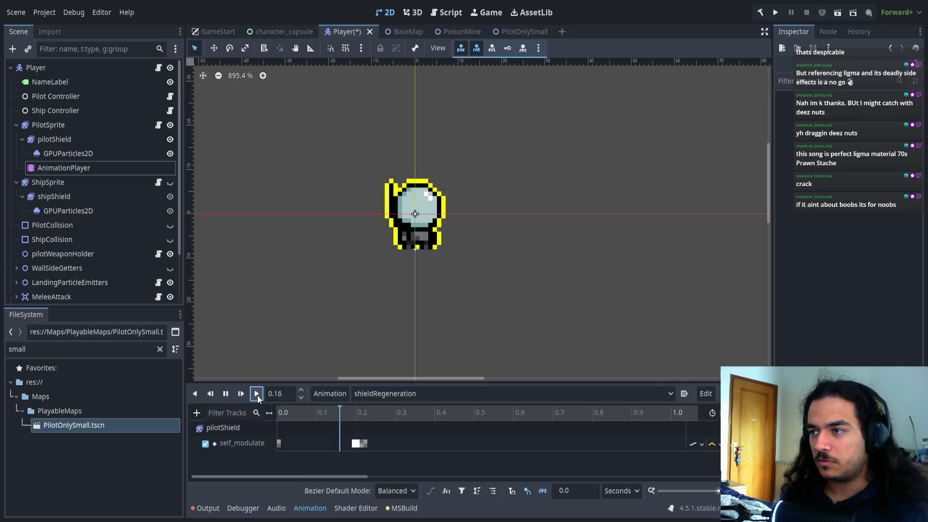
- Shift the transparent key slightly later and duplicate the flash pair to about 0.4 s
mouse_move(355, 416)
left_mouse_down()
mouse_move(318, 419)
mouse_move(362, 413)
mouse_move(344, 414)
mouse_move(367, 442)
left_mouse_up()
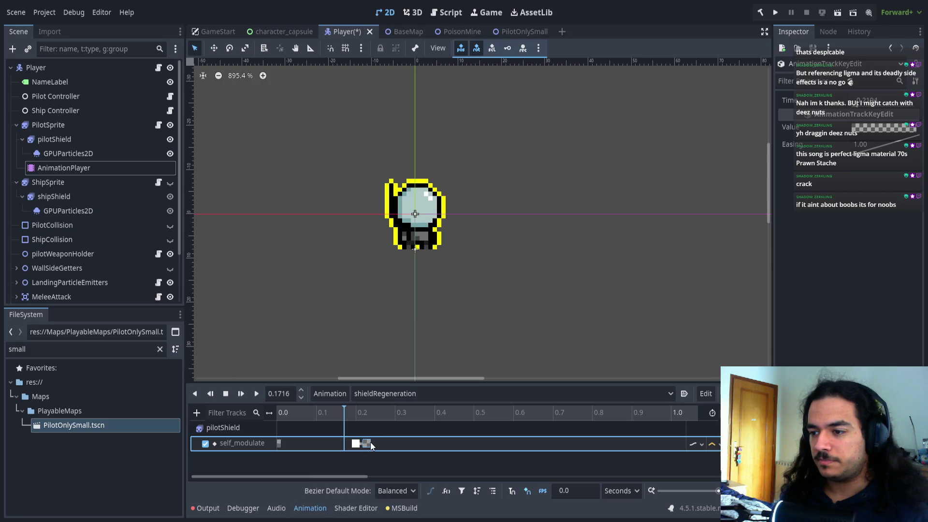
left_click(257, 394)
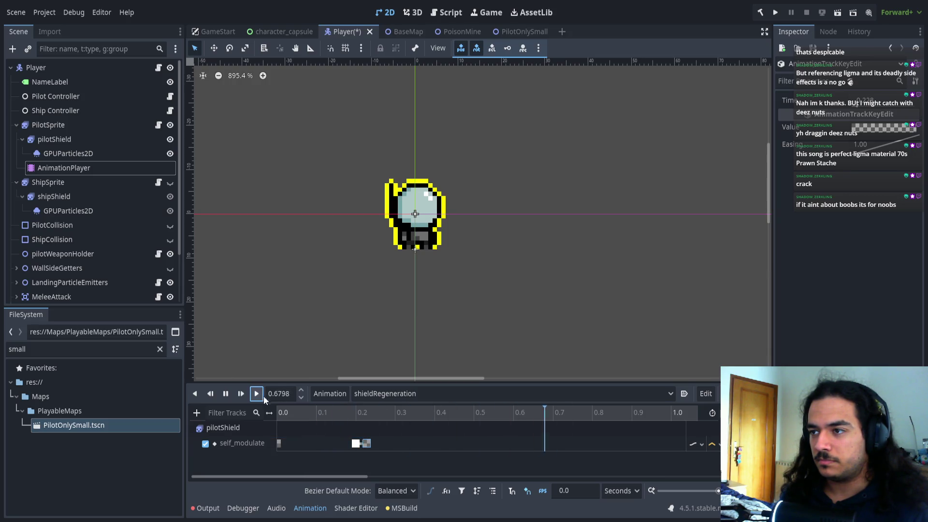
left_click_drag(370, 443, 381, 443)
left_click(256, 394)
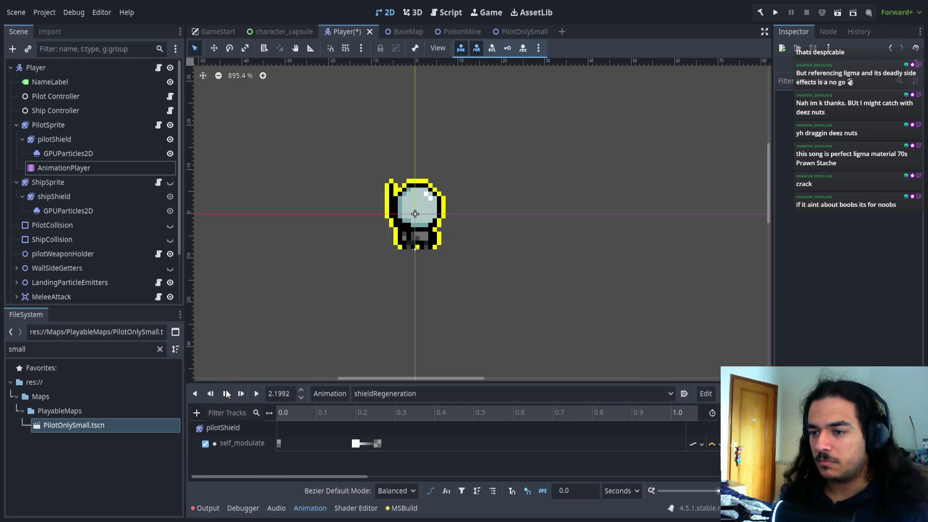
left_click_drag(334, 437, 396, 450)
left_click_drag(369, 413, 437, 412)
key("ctrl+d")
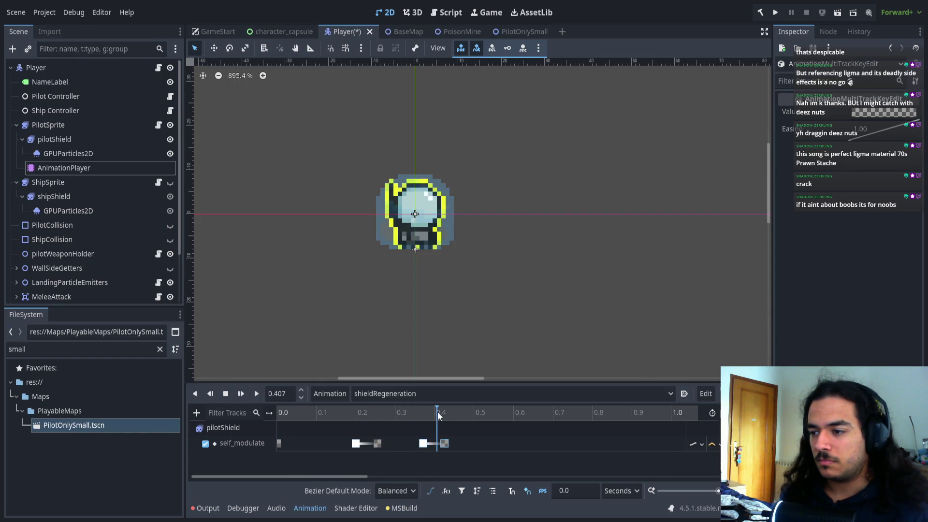
key("ctrl+d")
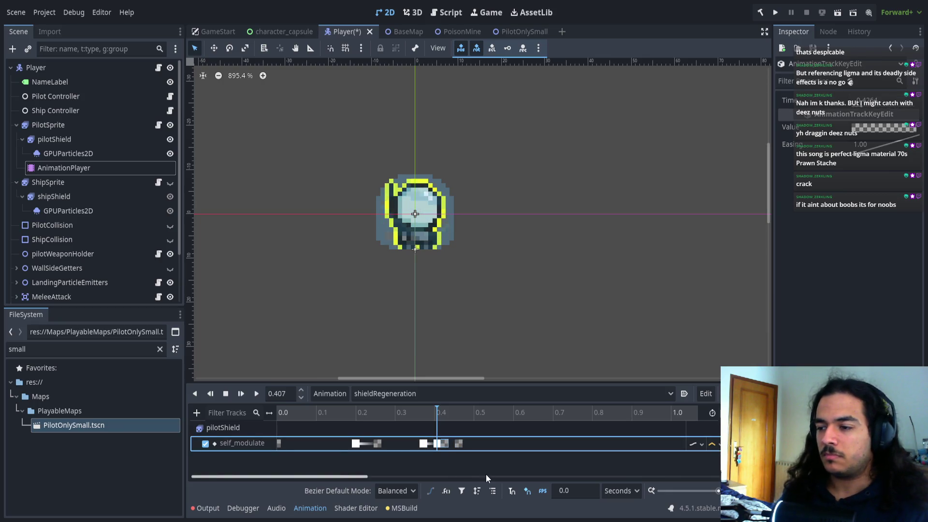
mouse_move(409, 413)
left_mouse_down()
mouse_move(473, 414)
mouse_move(267, 412)
left_mouse_up()
left_click(256, 396)
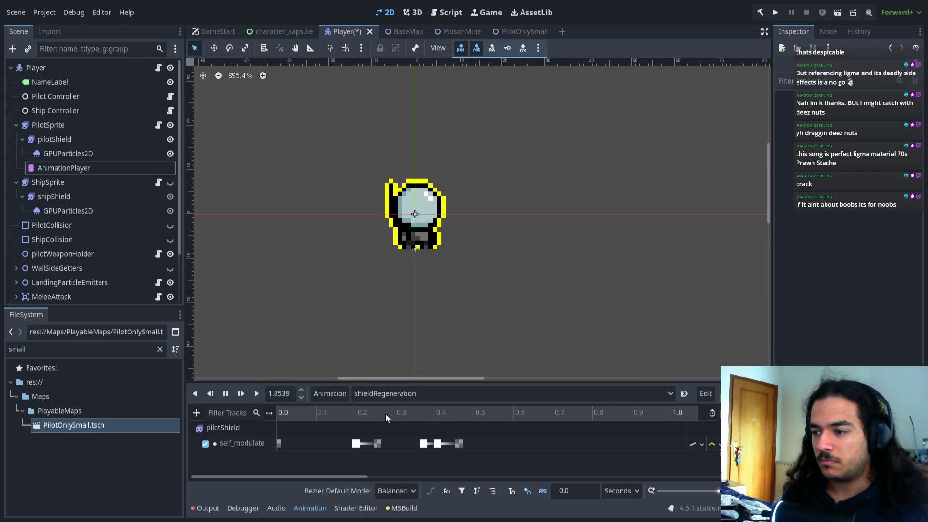
- Duplicate the flash keys at about 0.56 s and 0.627 s, then replay
scroll(343, 415, "right", 2)
scroll(337, 426, "down", 3)
left_click(365, 412)
left_click(343, 443)
key("ctrl+d")
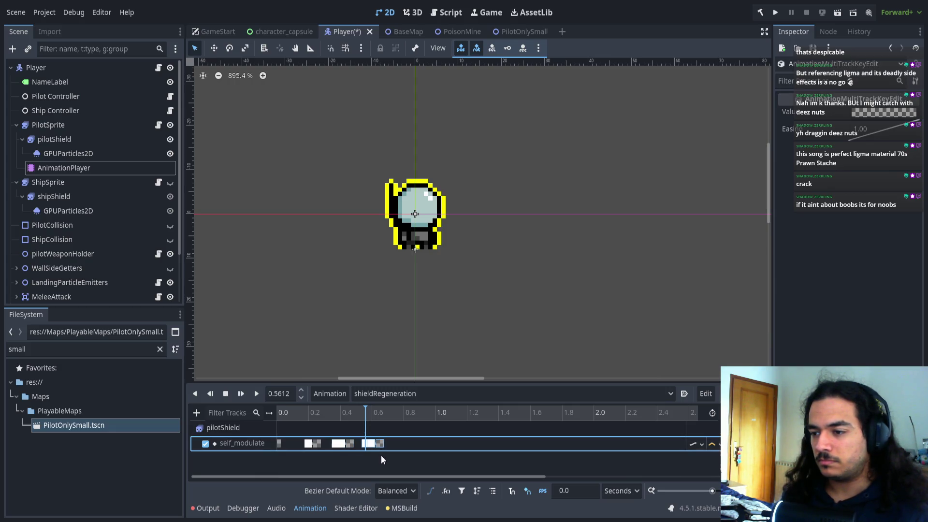
scroll(376, 448, "up", 5)
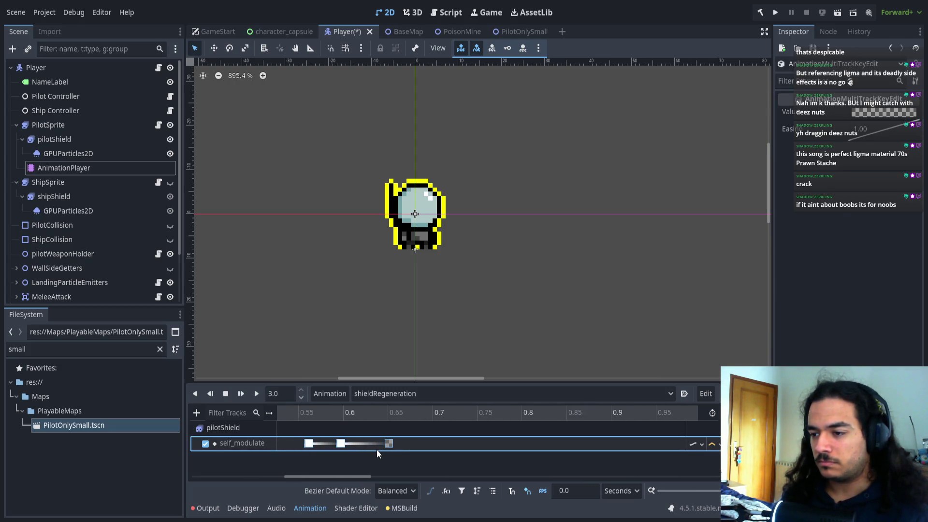
left_click(369, 418)
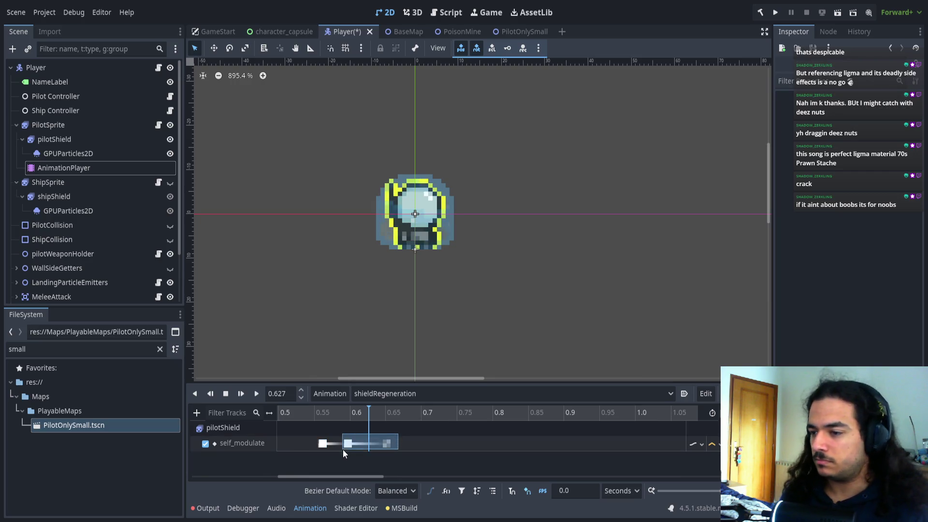
key("ctrl+d")
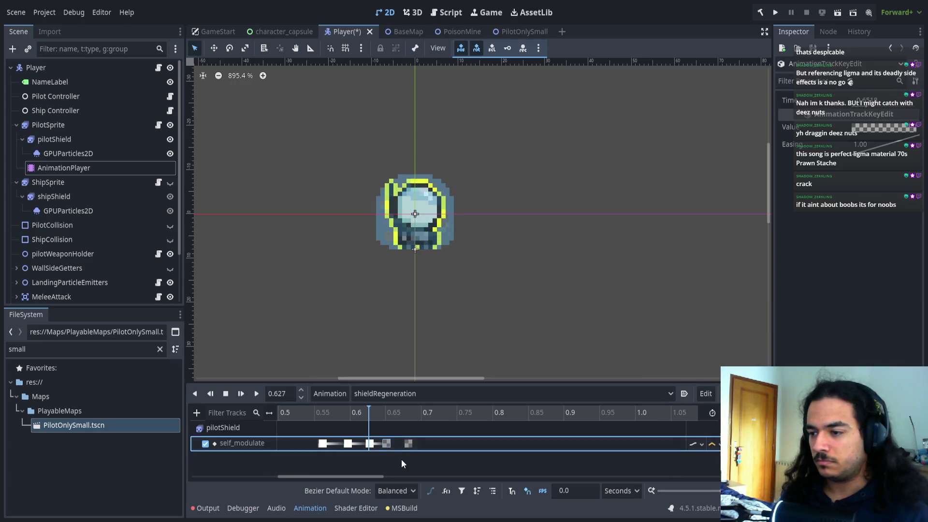
left_click(303, 411)
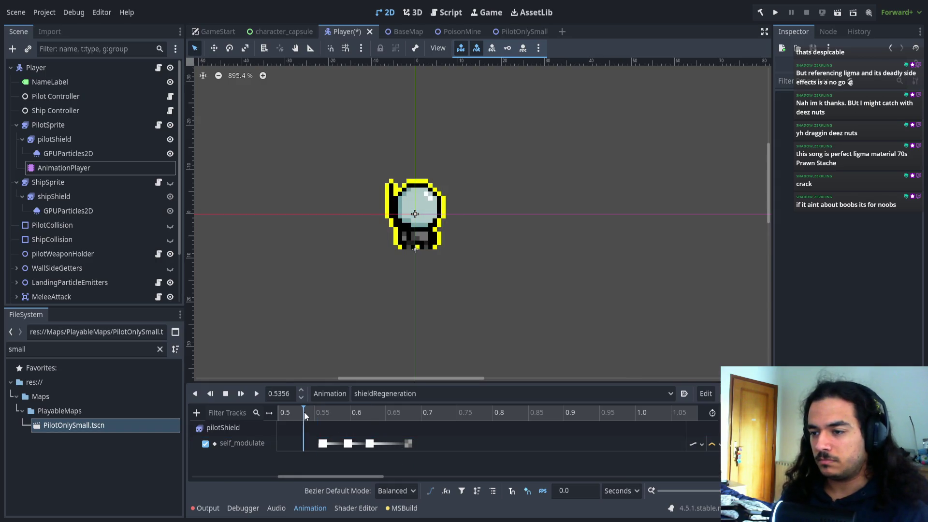
left_click(257, 392)
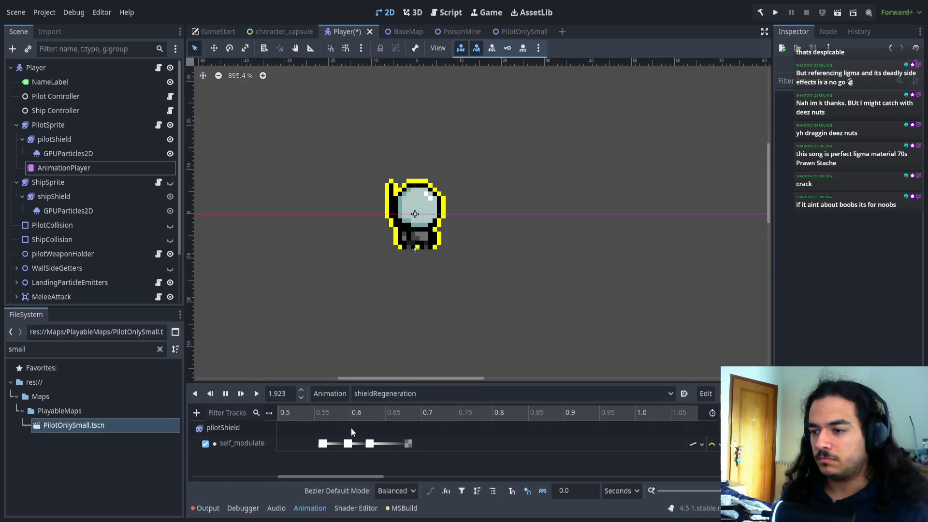
- Delete the unwanted flash keys at 0.4 and 0.6 s
left_click(373, 445)
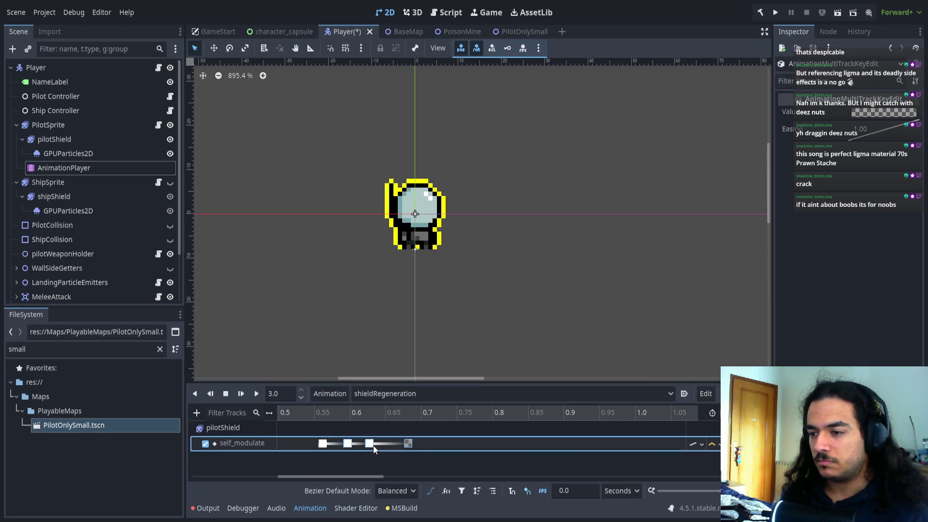
scroll(454, 464, "down", 5)
left_click_drag(448, 431, 343, 459)
key("Delete")
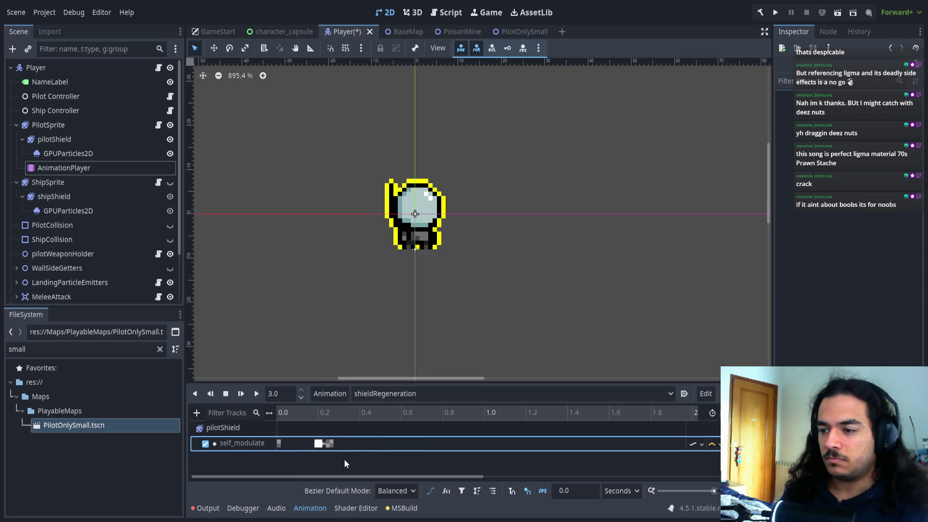
- Duplicate the flash pairs at 0.5 s, 0.6 s and about 0.85 s, then replay
left_click_drag(369, 409, 383, 412)
key("ctrl+d")
left_click_drag(411, 428, 381, 453)
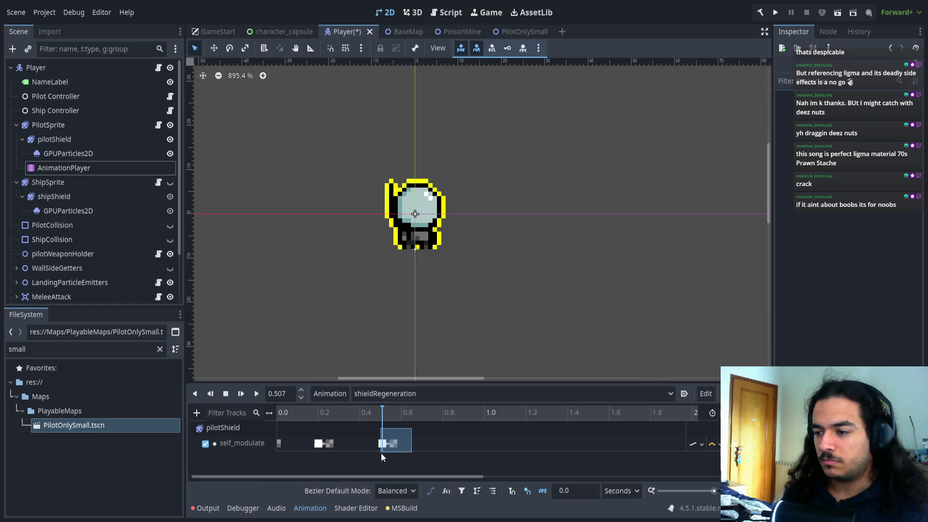
left_click(401, 412)
key("ctrl+d")
left_click(420, 453)
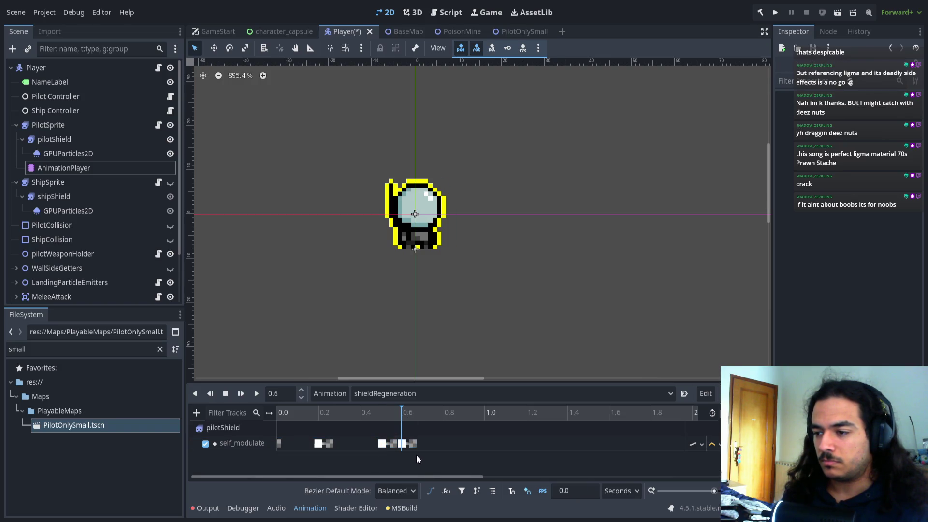
left_click(435, 412)
key("ctrl+d")
mouse_move(435, 413)
left_mouse_down()
mouse_move(474, 415)
mouse_move(274, 414)
left_mouse_up()
key("ctrl+d")
key("ctrl+d")
left_click(256, 394)
left_click(272, 410)
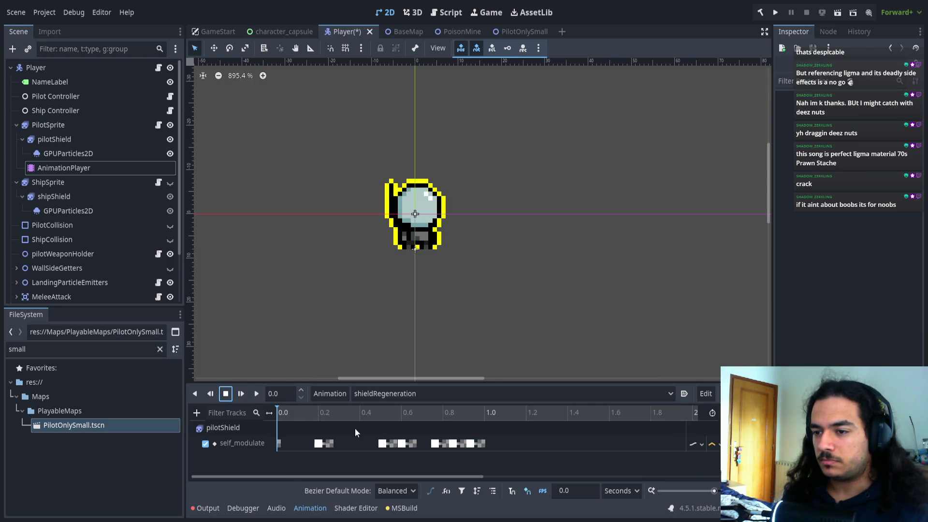
- Move the middle and last flash clusters later and replay to check timing
mouse_move(411, 430)
left_mouse_down()
mouse_move(488, 450)
mouse_move(376, 448)
left_mouse_up()
mouse_move(513, 436)
left_mouse_down()
mouse_move(383, 455)
mouse_move(405, 456)
left_mouse_up()
left_click(377, 445)
left_click(405, 456)
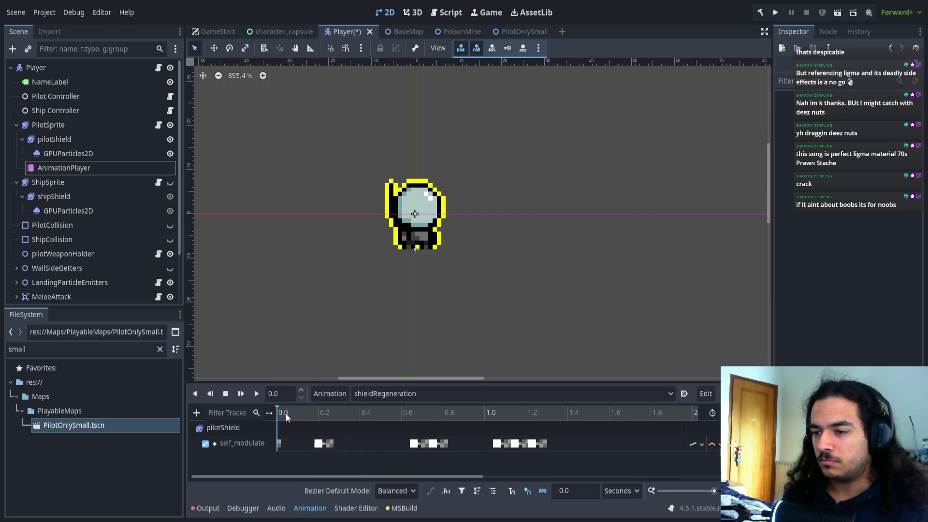
left_click(257, 394)
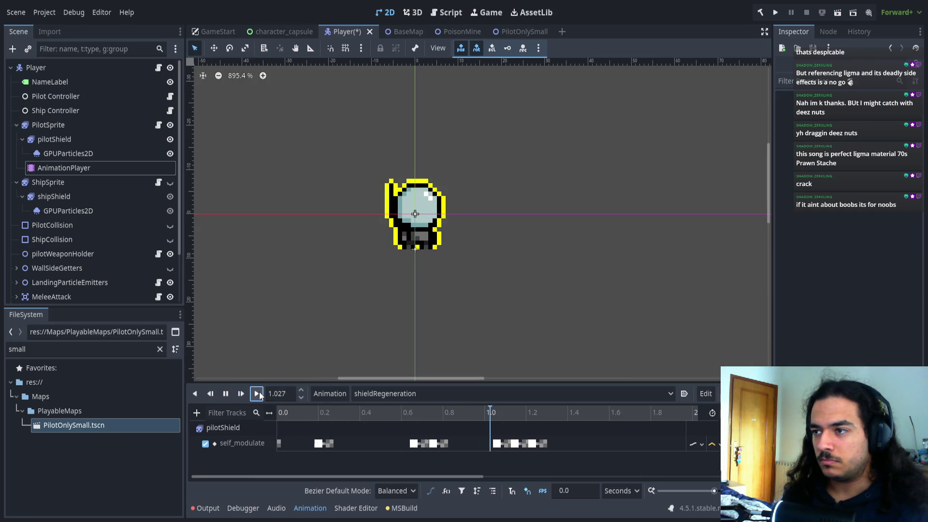
- Duplicate the third flash group and place the copy at about 1.6 s
scroll(413, 446, "down", 4)
left_click(422, 412)
mouse_move(421, 412)
left_mouse_down()
mouse_move(435, 412)
mouse_move(362, 450)
left_mouse_up()
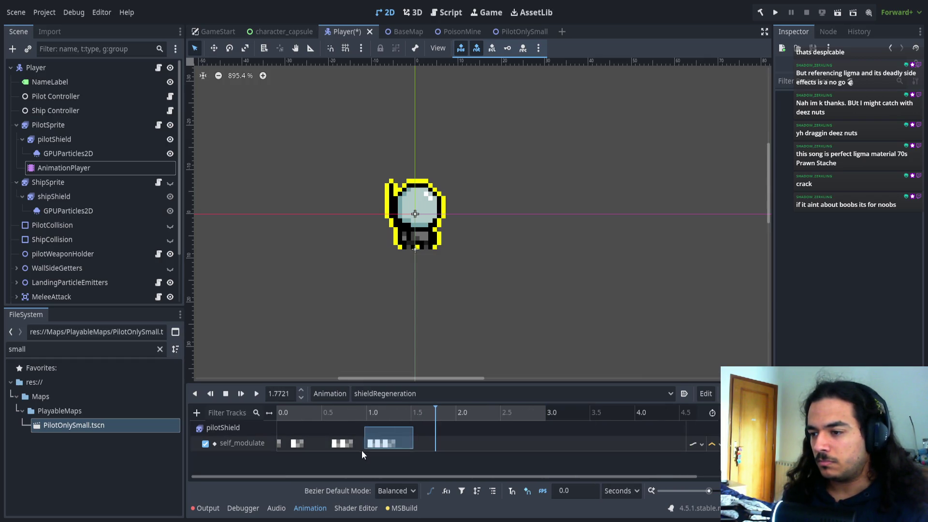
key("ctrl+d")
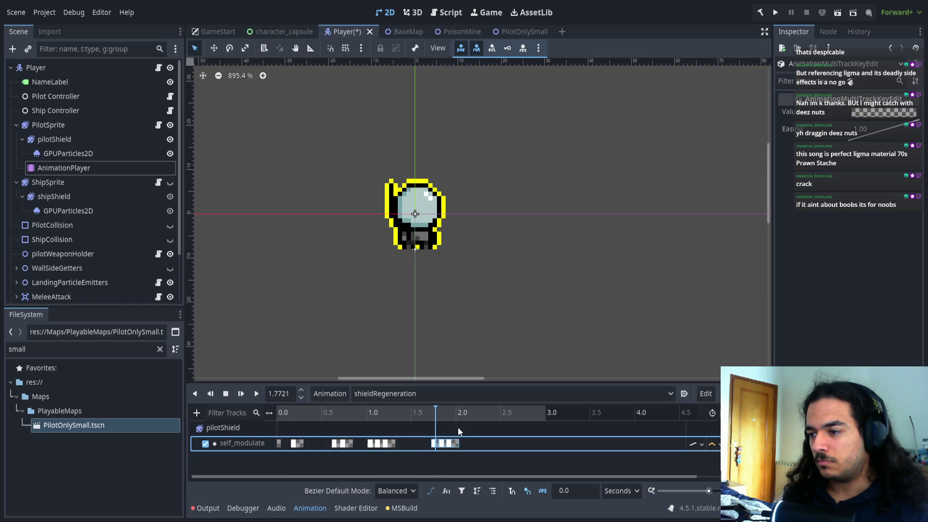
mouse_move(462, 429)
left_mouse_down()
mouse_move(426, 455)
mouse_move(444, 445)
mouse_move(447, 418)
mouse_move(464, 410)
mouse_move(422, 429)
mouse_move(434, 414)
left_mouse_up()
- Insert a key pair at 1.96 s and delete the extra right-hand key
scroll(456, 446, "up", 10, "ctrl")
left_click(428, 414)
key("ctrl+d")
left_click(483, 441)
left_click(483, 442)
key("Delete")
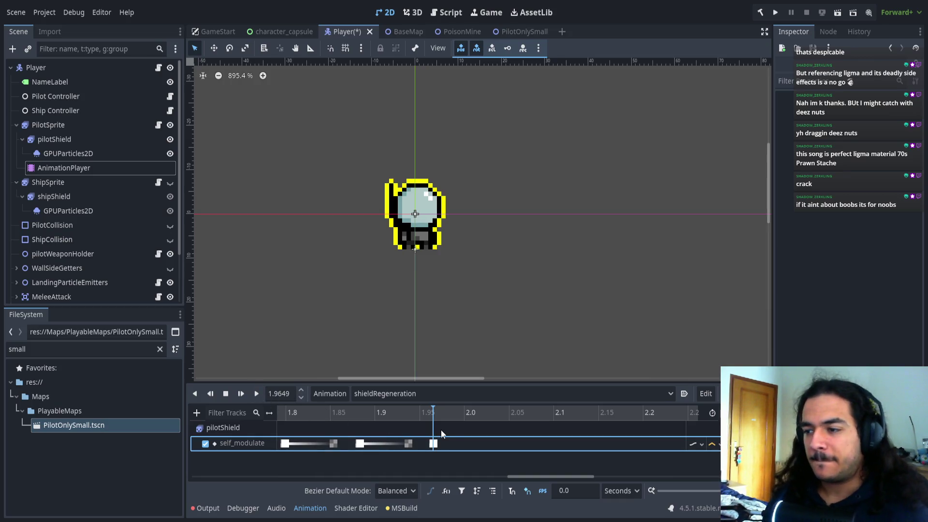
- Set the animation playhead to 2.0 seconds
left_click_drag(449, 418, 465, 416)
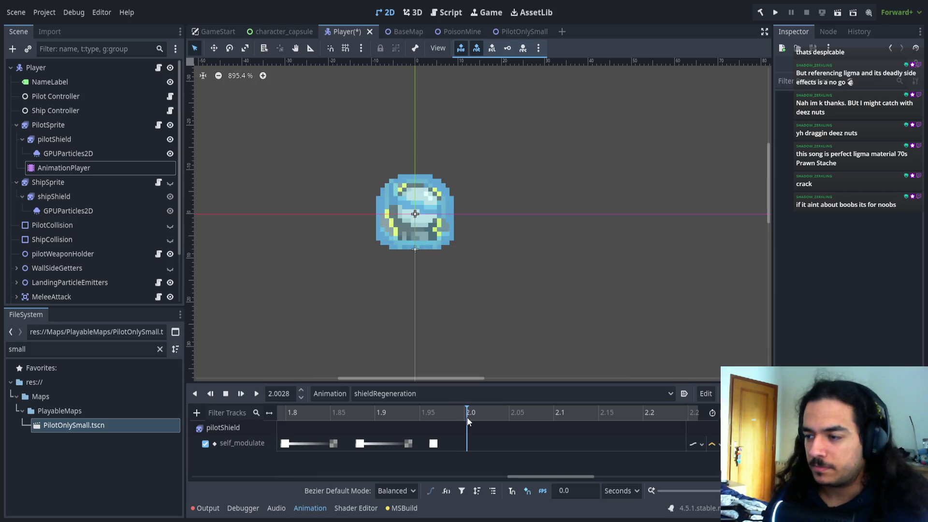
left_click(280, 393)
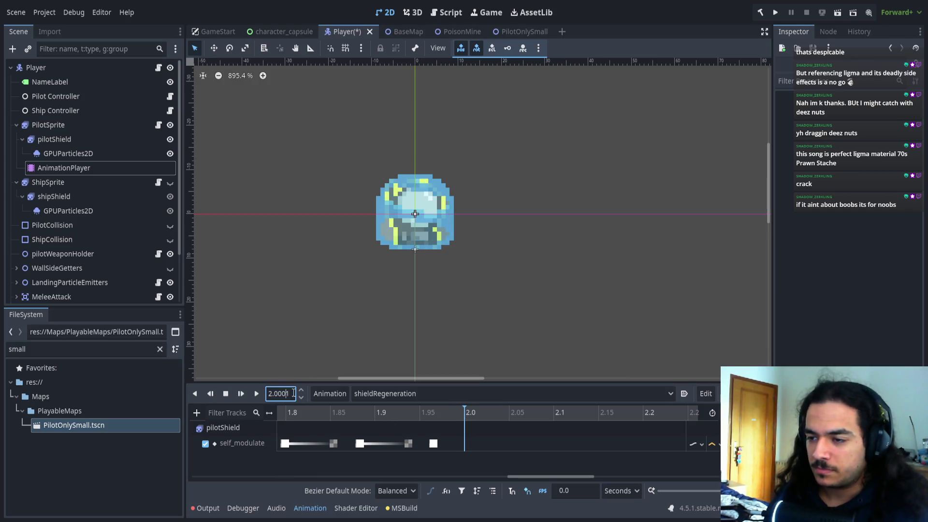
type("2.0")
key("Return")
- Move the last self_modulate flash key onto the 2.0 s mark and confirm its time as 2
scroll(463, 433, "up", 5, "ctrl")
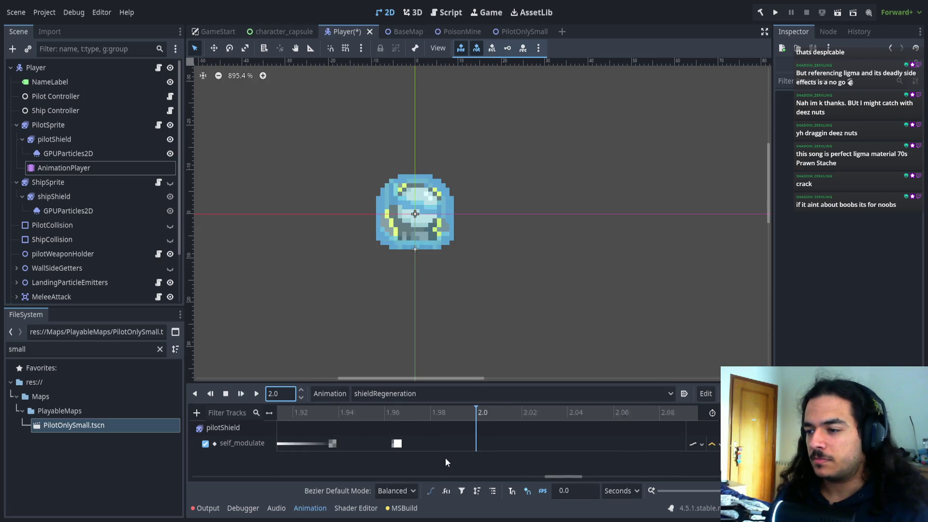
left_click_drag(381, 443, 488, 445)
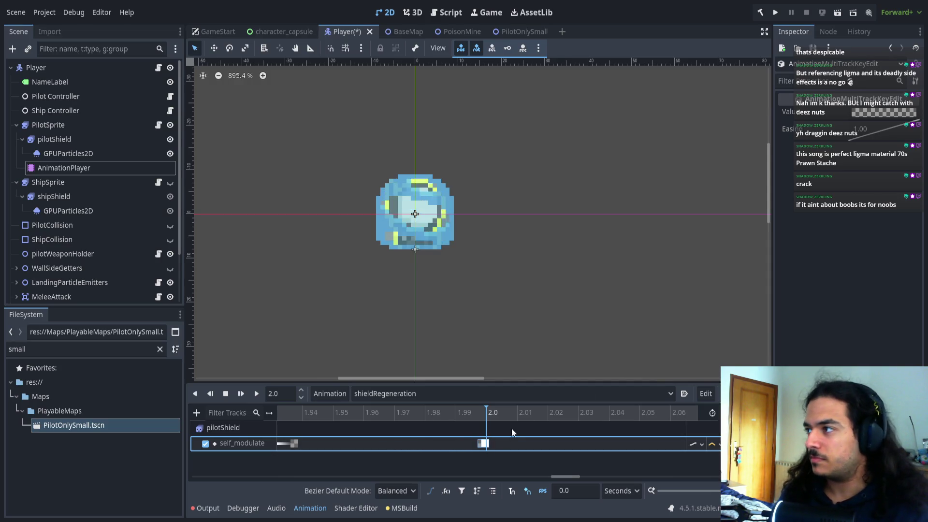
left_click(486, 444)
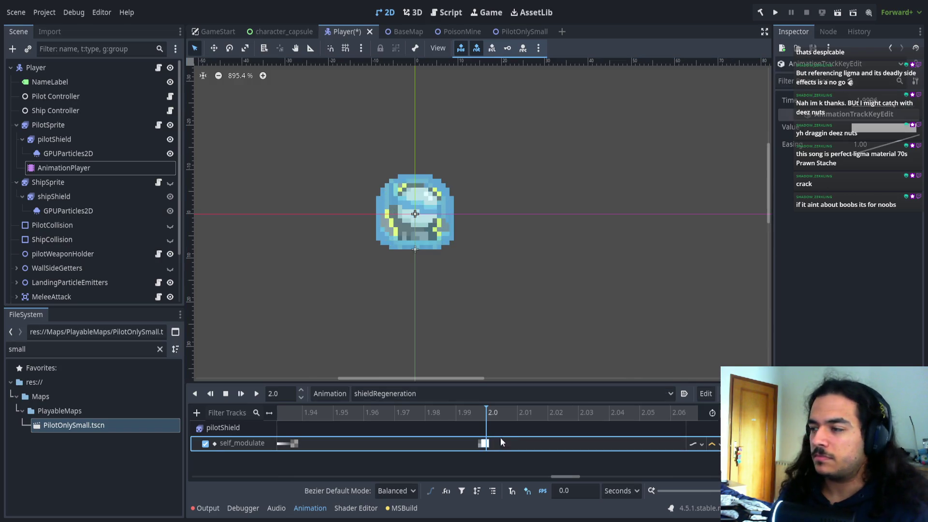
type("2")
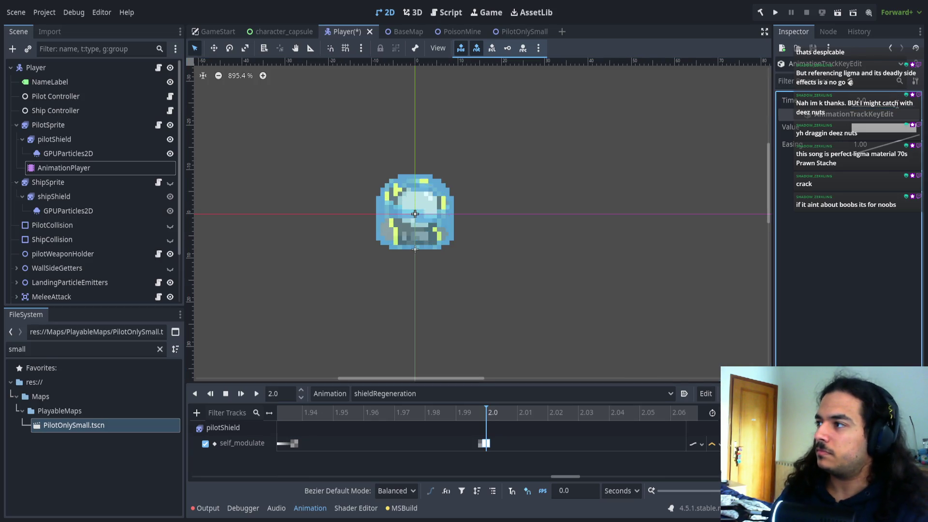
key("Return")
left_click(482, 443)
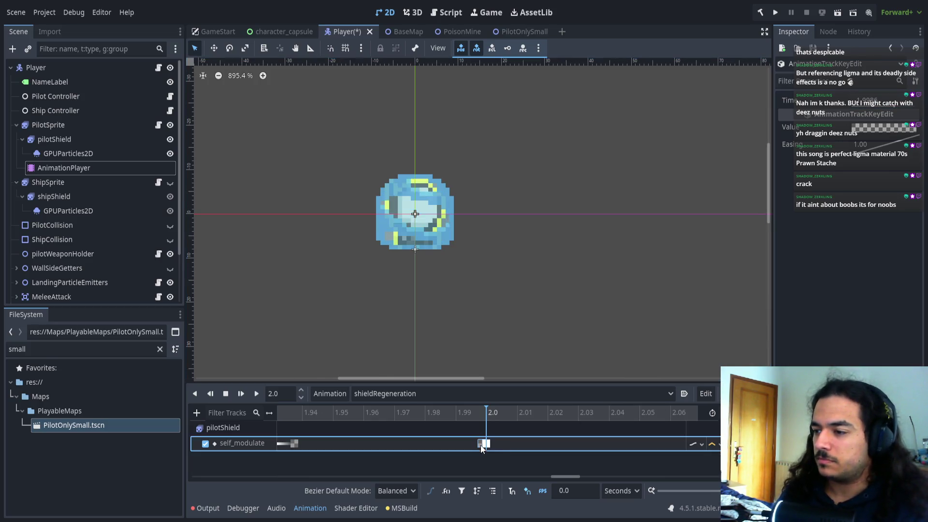
left_click(879, 102)
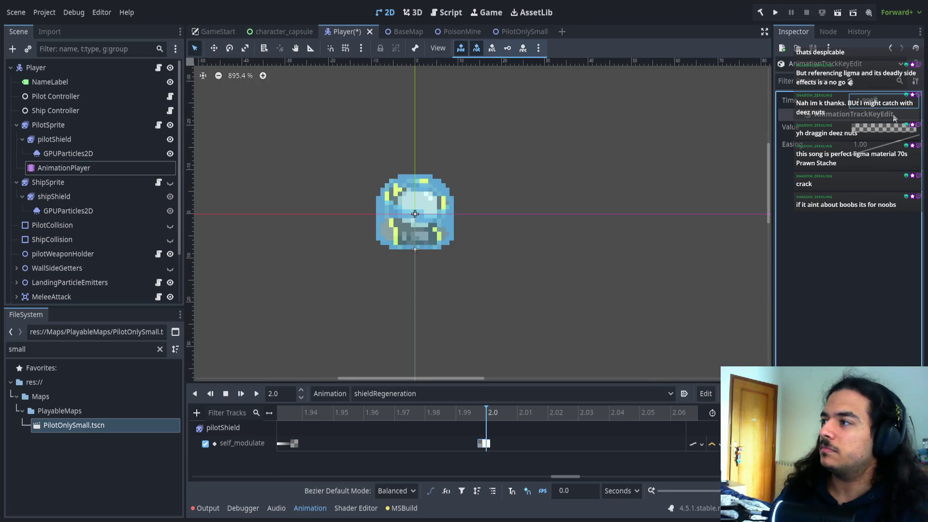
key("Return")
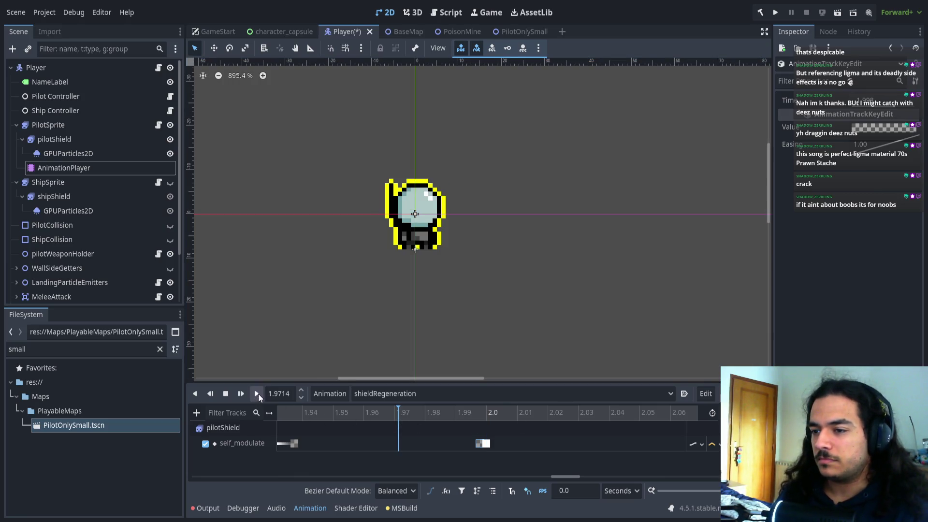
- Play shieldRegeneration from the current point and from the start to preview the flashes
left_click(257, 393)
scroll(391, 447, "down", 5)
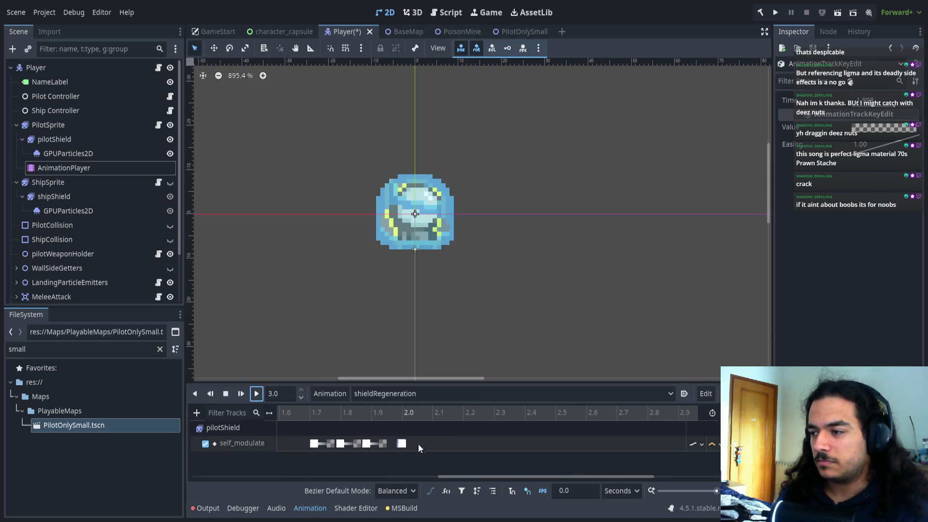
left_click_drag(608, 419, 312, 412)
left_click(256, 394)
left_click(254, 396)
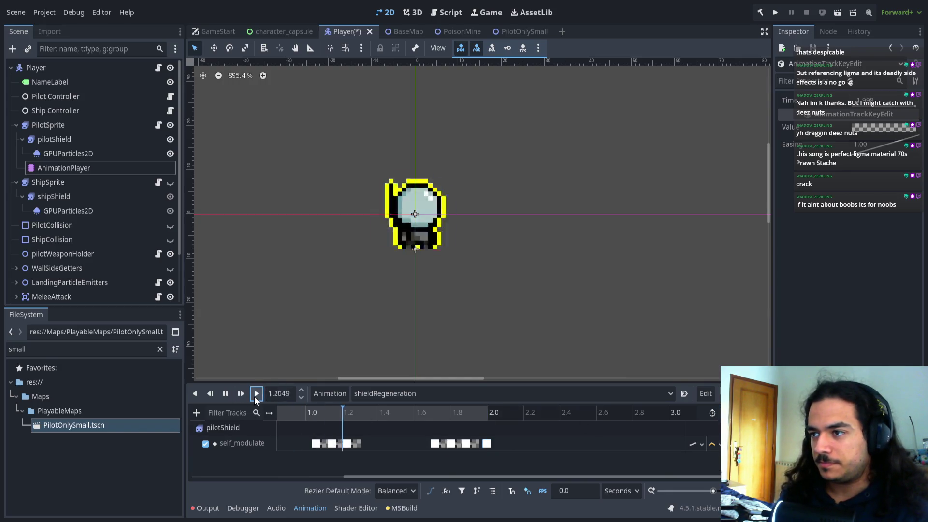
scroll(437, 453, "left", 5)
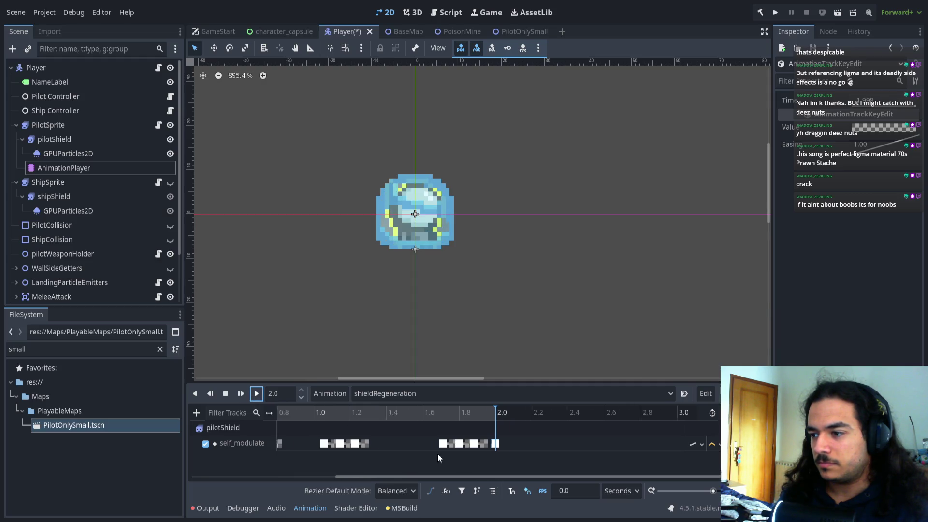
left_click(225, 394)
left_click(257, 398)
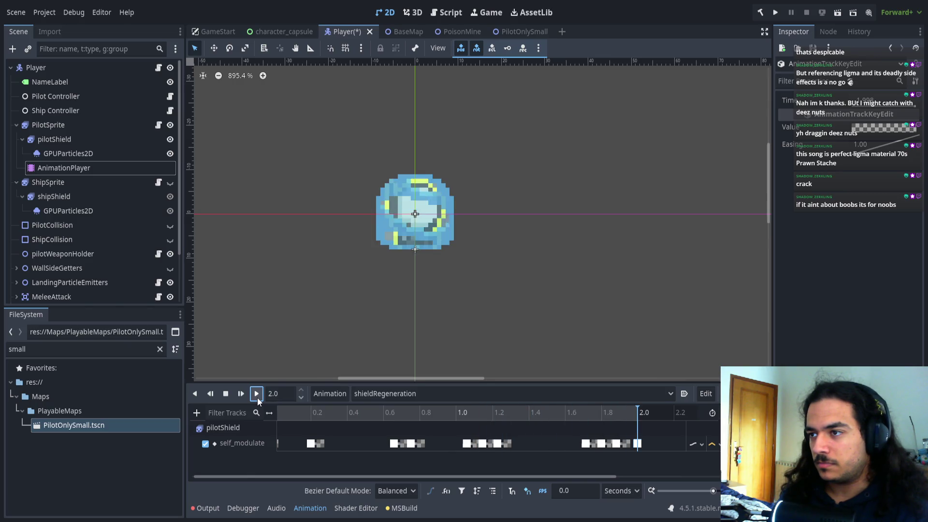
- Shift the late flash keys slightly later and preview the result
scroll(628, 455, "up", 1)
scroll(628, 454, "up", 2)
mouse_move(628, 451)
left_mouse_down()
mouse_move(499, 447)
mouse_move(516, 447)
left_mouse_up()
left_click(439, 414)
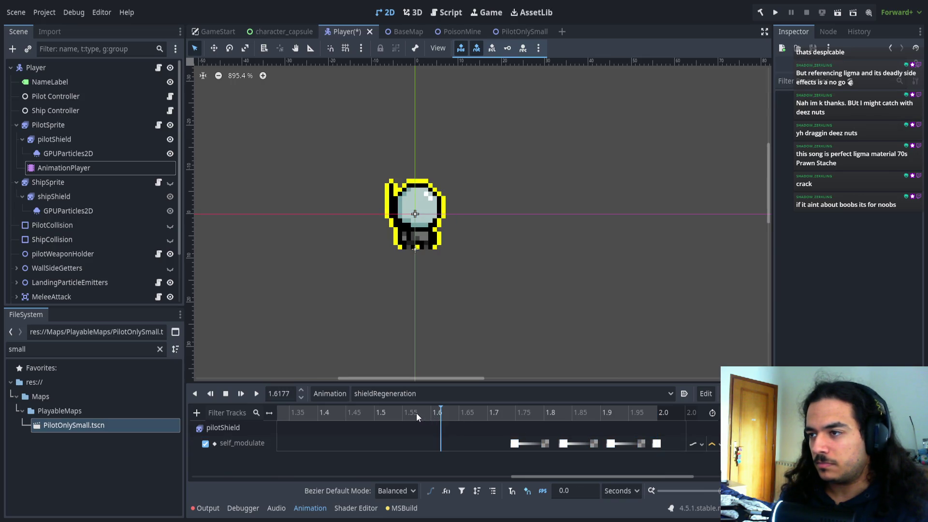
left_click(256, 394)
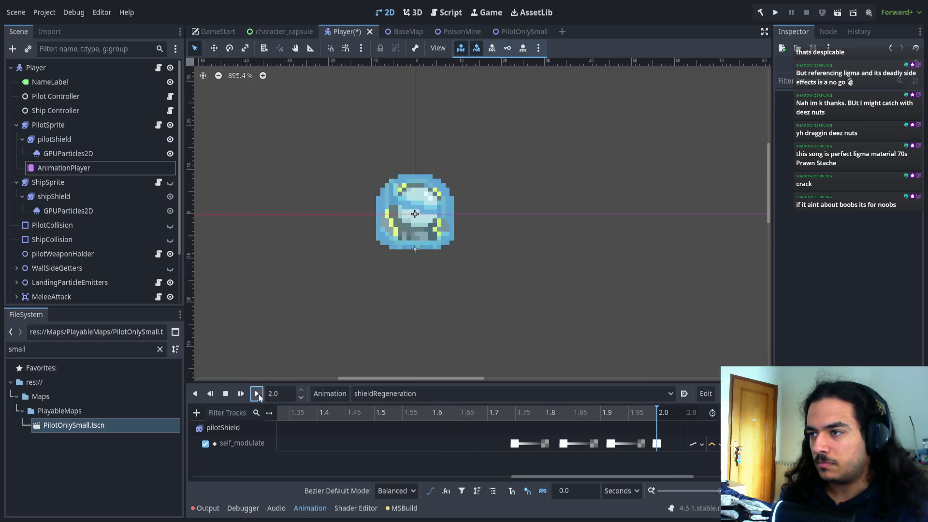
- Select all self_modulate keys and put the playhead at about 1.79 seconds
scroll(596, 462, "down", 3)
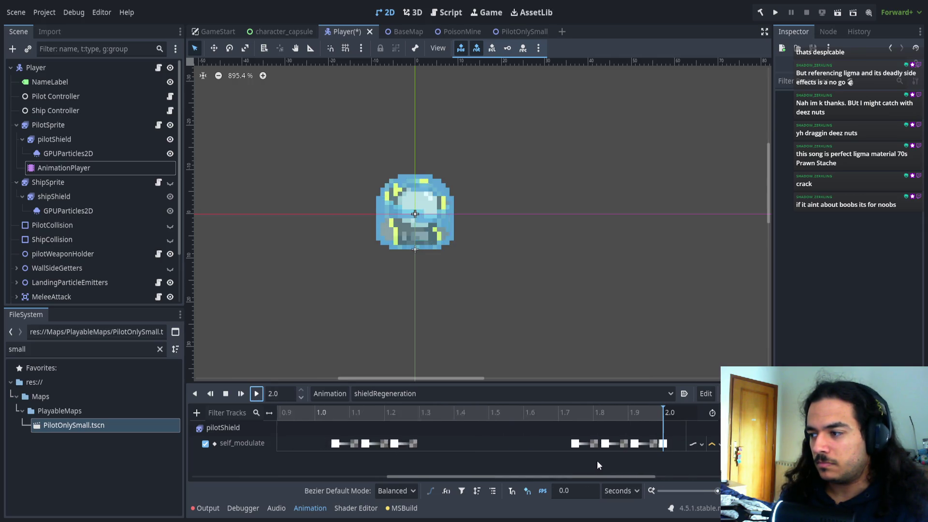
scroll(597, 465, "down", 3)
mouse_move(280, 432)
left_mouse_down()
mouse_move(484, 445)
mouse_move(463, 445)
left_mouse_up()
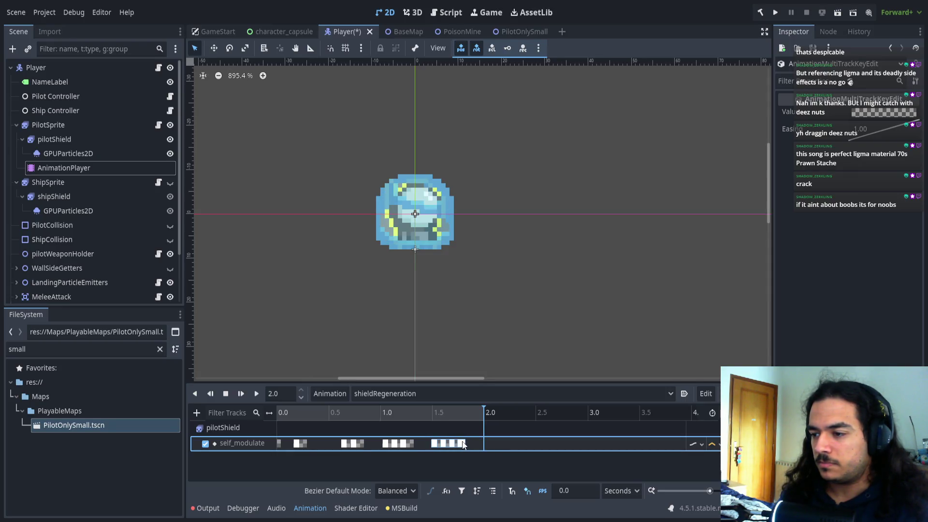
left_click(462, 411)
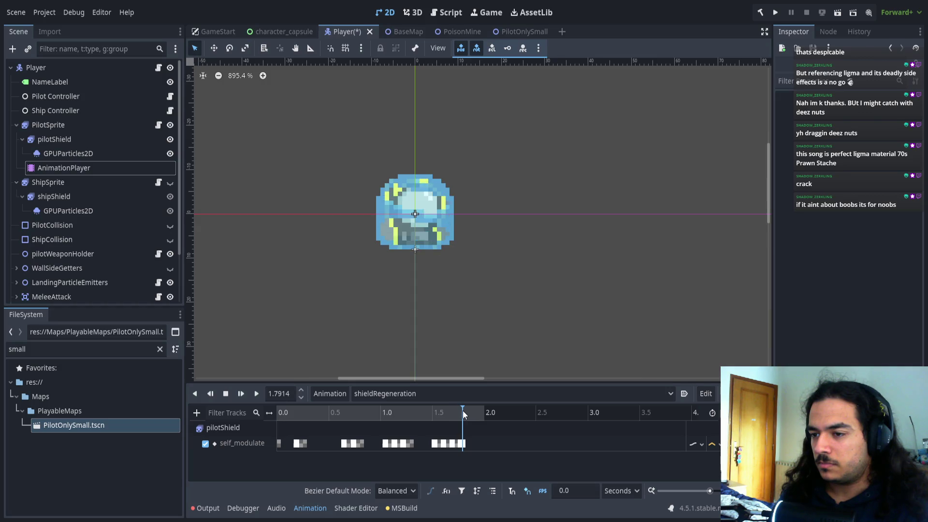
left_click(270, 393)
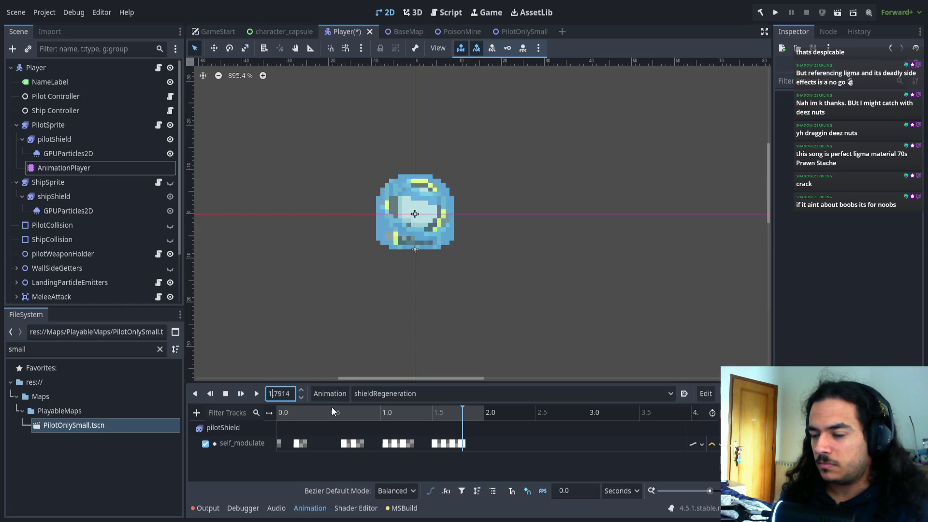
left_click(685, 442)
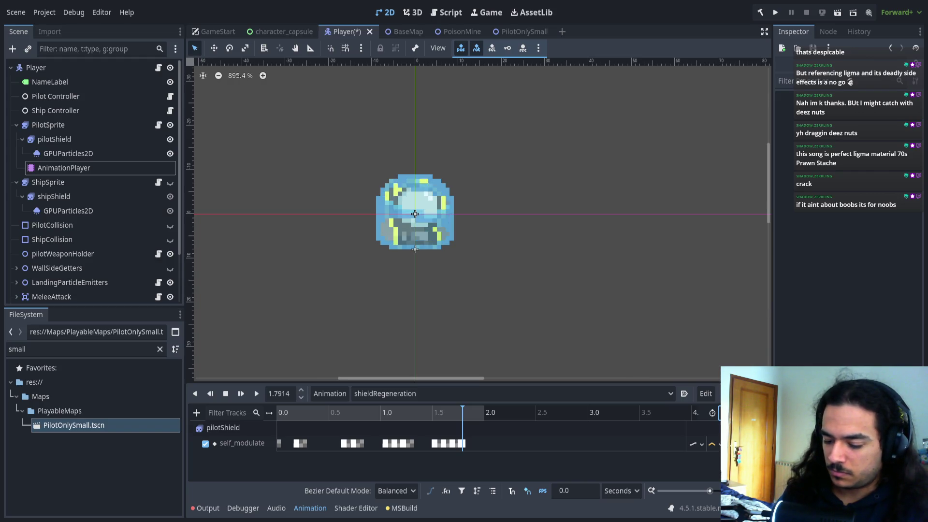
scroll(498, 452, "up", 15, "ctrl")
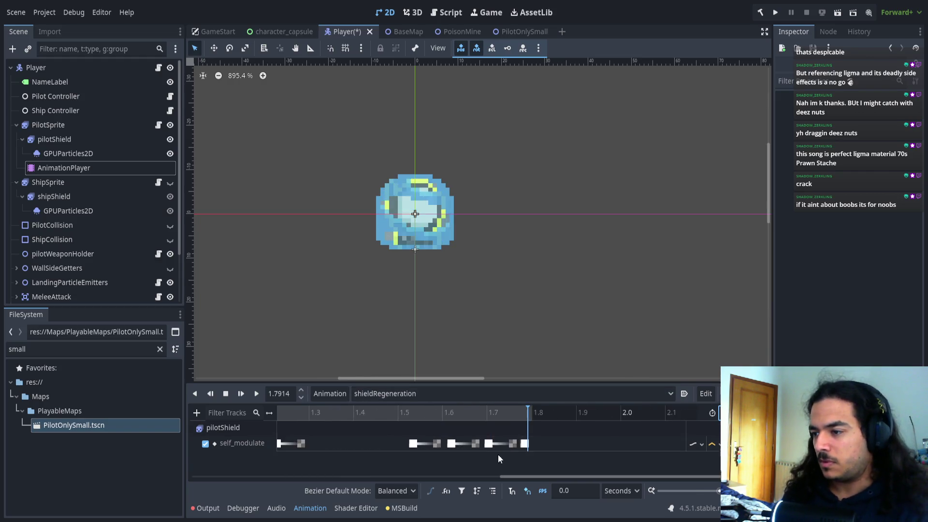
- Set the key near 1.79 s to 1.8 s and move a grey flash key slightly later
left_click(578, 445)
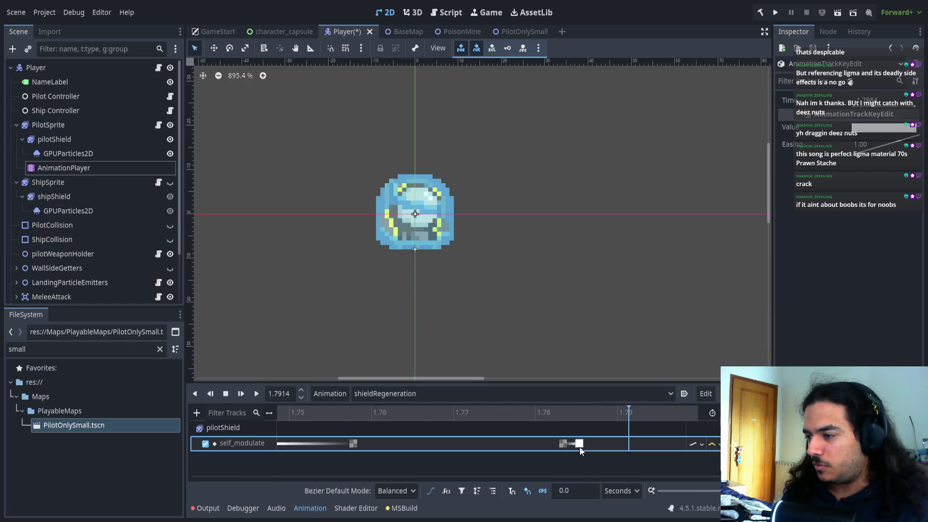
type("1.8")
key("Return")
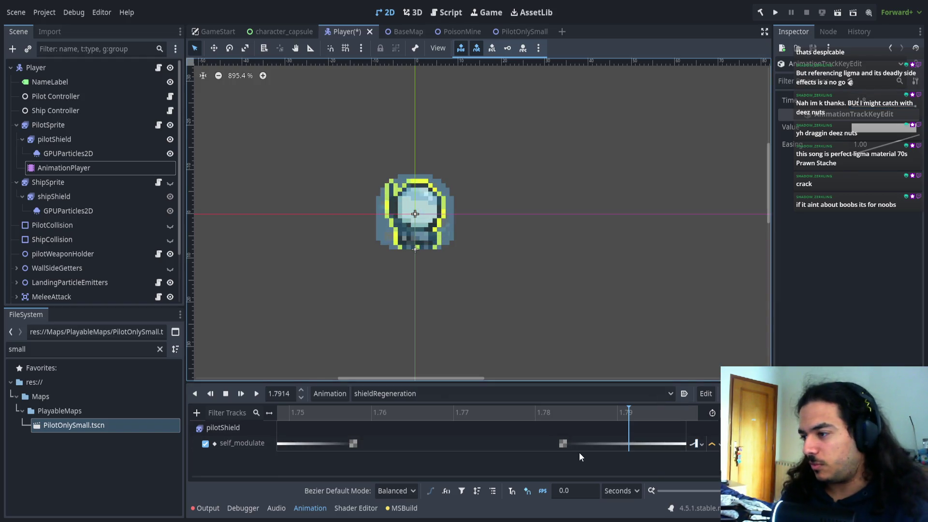
scroll(579, 452, "down", 3, "ctrl")
left_click_drag(553, 442, 598, 443)
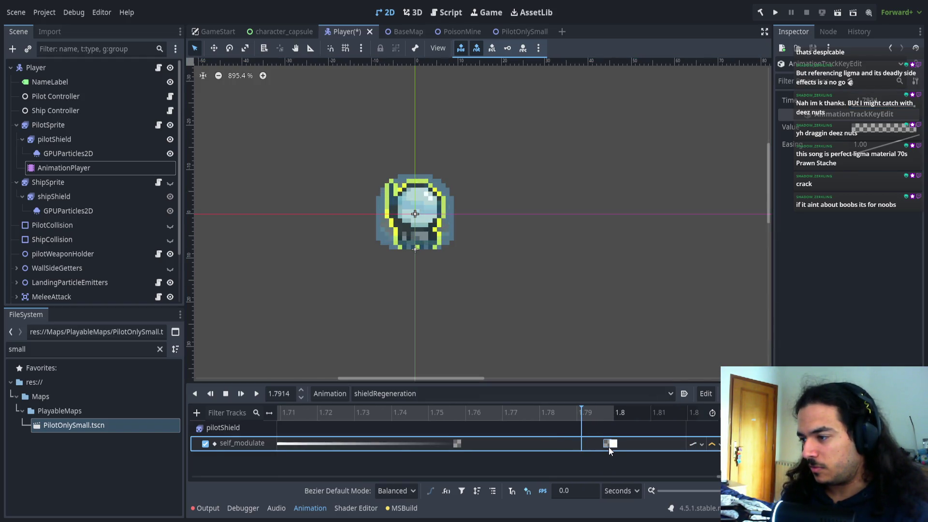
- Nudge the end flash keys slightly earlier and replay shieldRegeneration to check timing
scroll(552, 449, "down", 5, "ctrl")
scroll(526, 449, "down", 3, "ctrl")
mouse_move(425, 430)
left_mouse_down()
mouse_move(526, 457)
mouse_move(526, 447)
left_mouse_up()
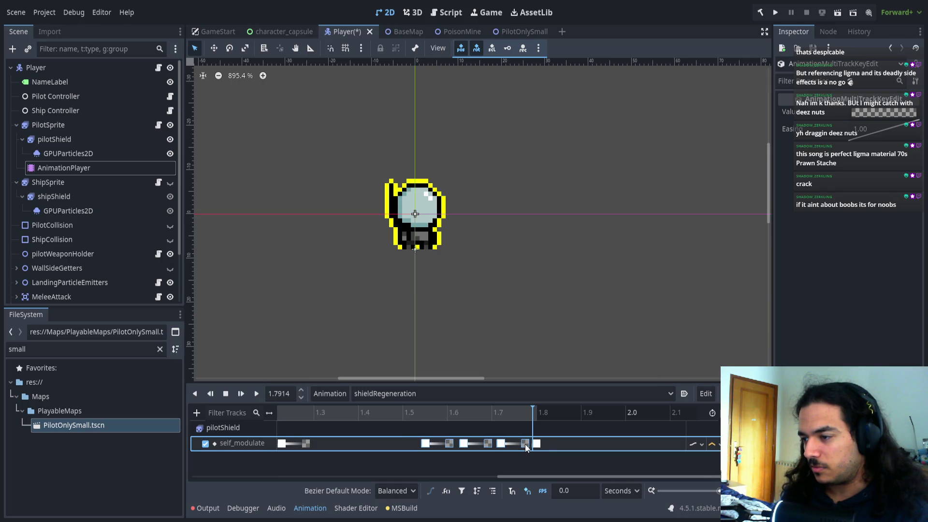
left_click(524, 459)
left_click(256, 394)
scroll(523, 454, "down", 5)
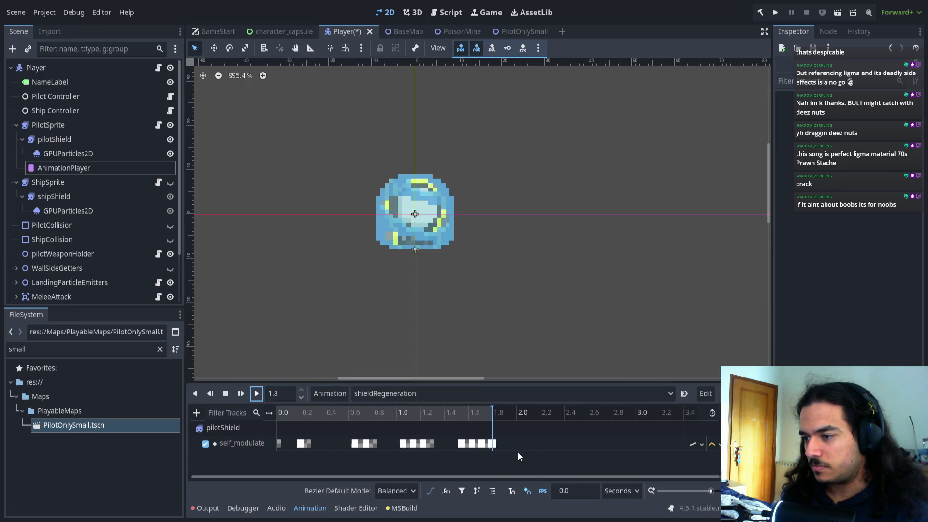
left_click(256, 394)
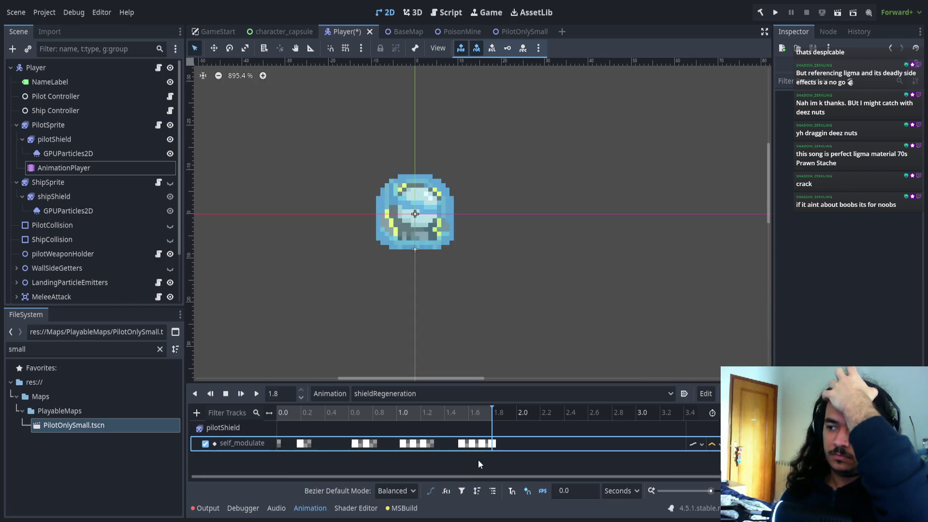
- Shift the keys from 0.6 s later and those from 0.8 s earlier, then replay
mouse_move(338, 432)
left_mouse_down()
mouse_move(538, 462)
mouse_move(474, 448)
left_mouse_up()
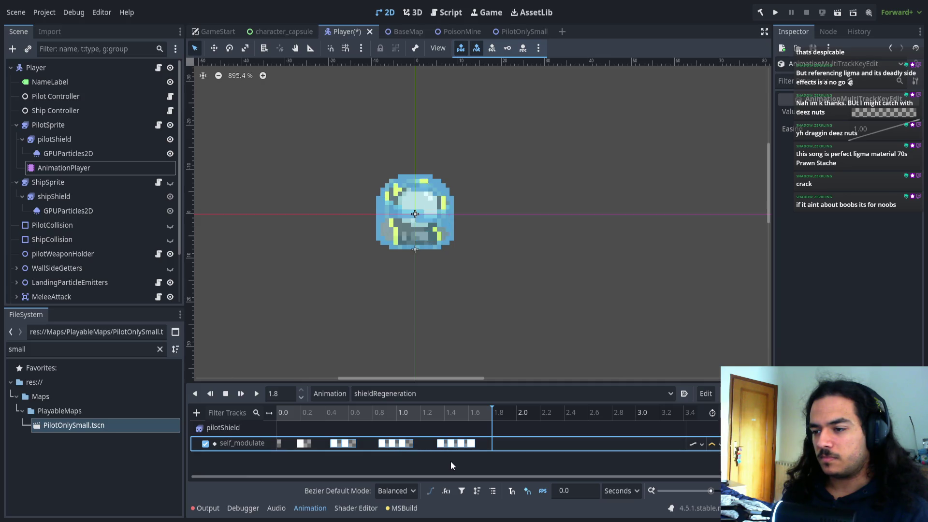
left_click(437, 459)
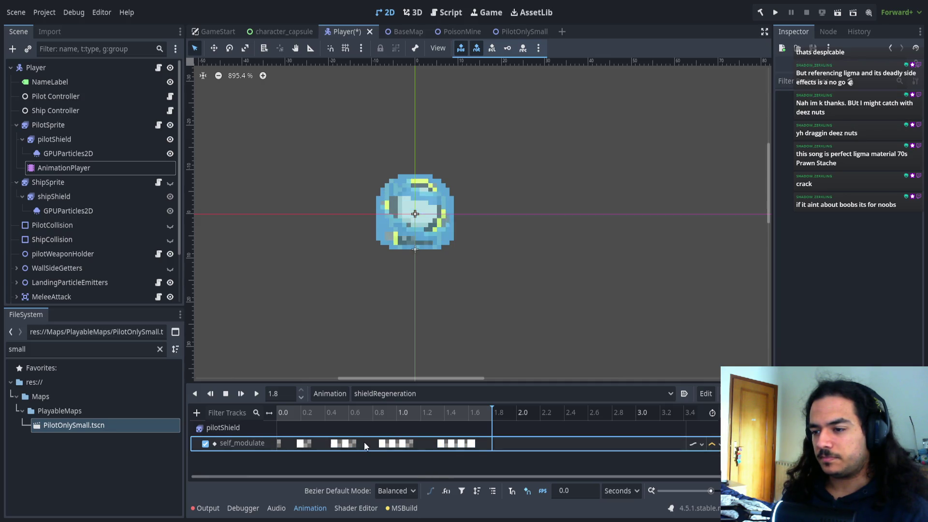
mouse_move(373, 436)
left_mouse_down()
mouse_move(391, 452)
mouse_move(489, 460)
mouse_move(491, 446)
mouse_move(380, 459)
left_mouse_up()
left_click_drag(478, 447, 454, 446)
left_click(428, 459)
left_click(225, 393)
left_click(257, 394)
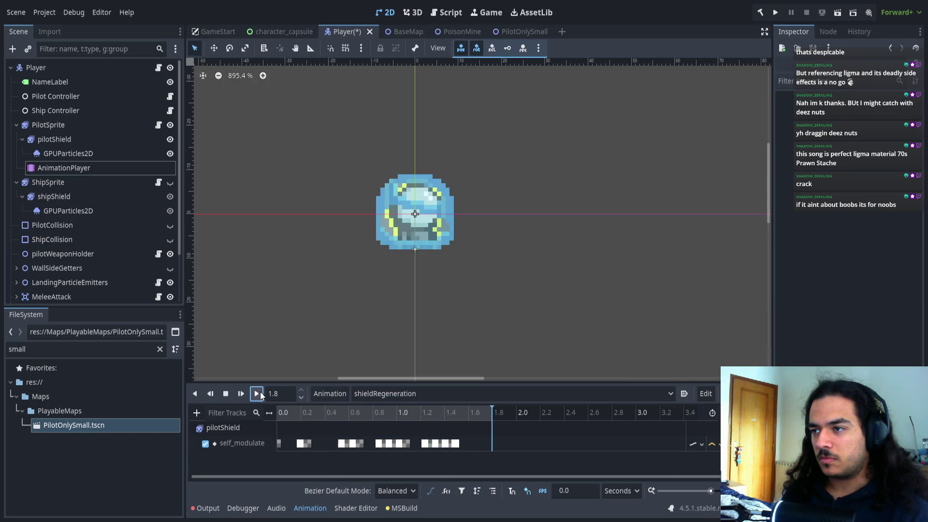
left_click(261, 393)
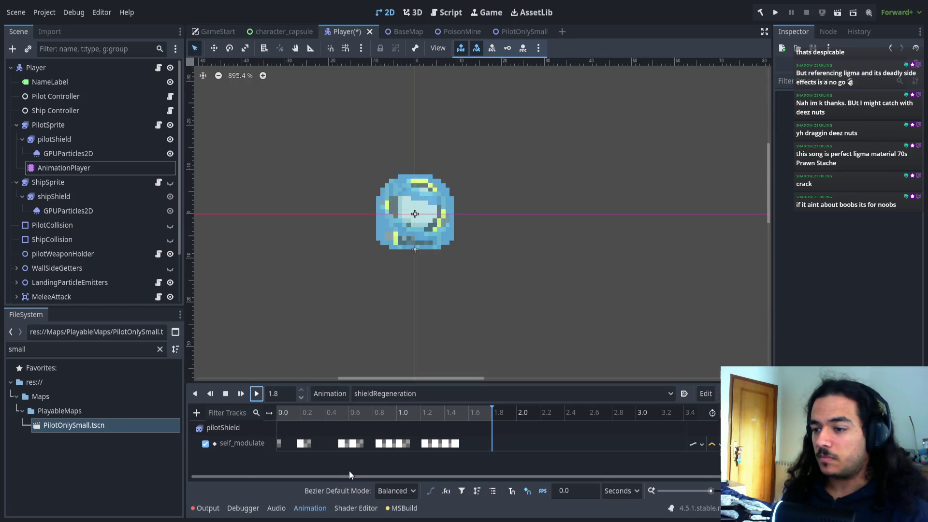
- Pull the later flash groups earlier, replay the pilot shield flashing, and select the last key
mouse_move(476, 429)
left_mouse_down()
mouse_move(341, 450)
mouse_move(353, 442)
left_mouse_up()
mouse_move(471, 436)
left_mouse_down()
mouse_move(418, 454)
mouse_move(444, 445)
mouse_move(338, 466)
mouse_move(352, 454)
mouse_move(333, 457)
left_mouse_up()
left_click(434, 457)
left_click(328, 454)
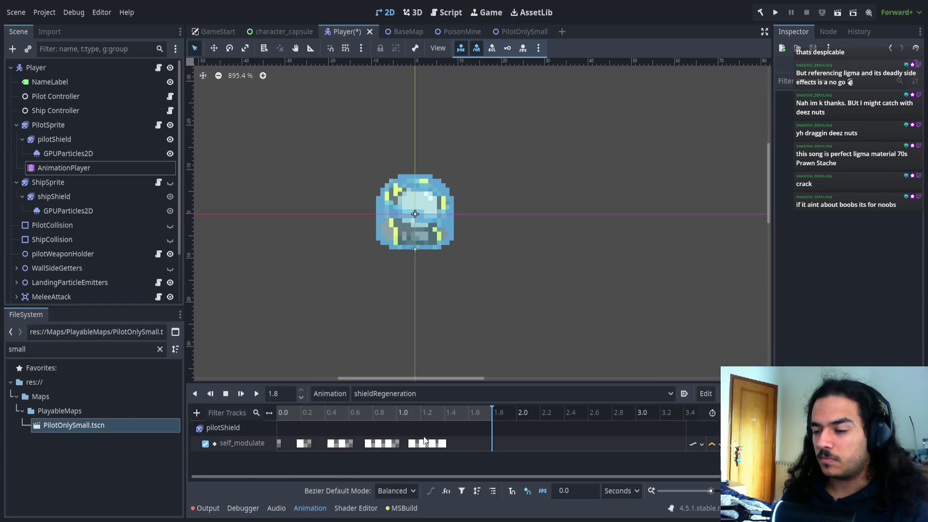
left_click(260, 392)
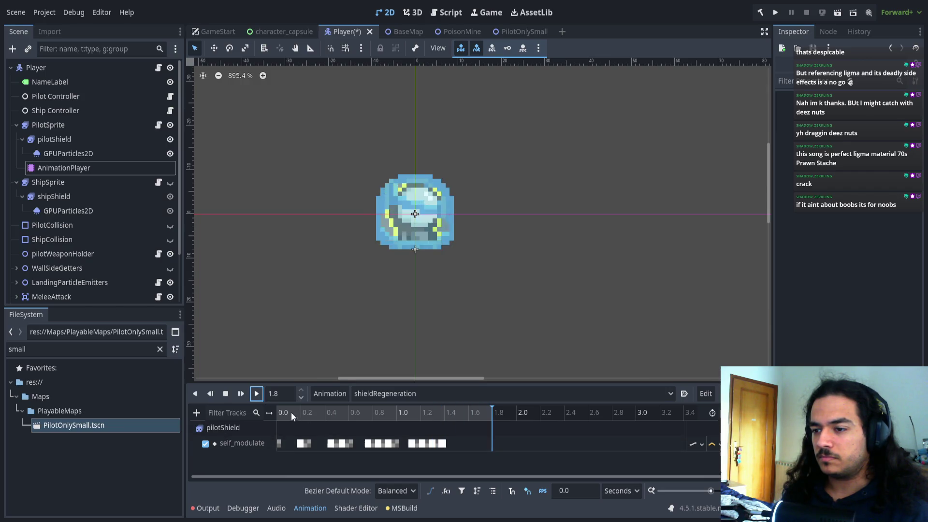
left_click(258, 394)
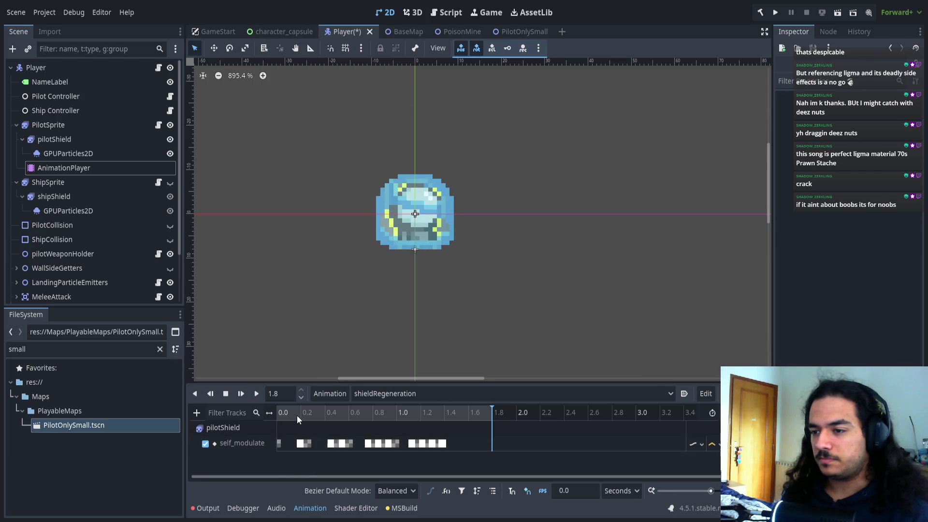
left_click(443, 442)
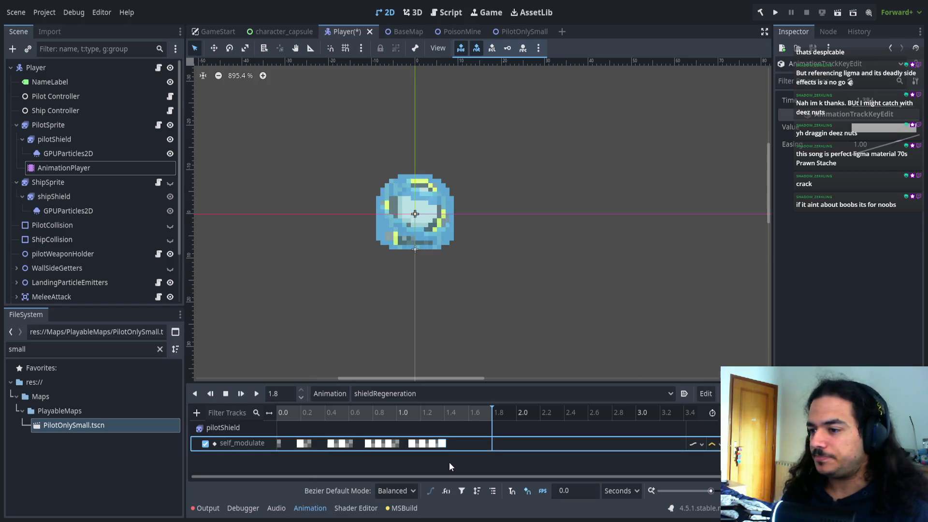
scroll(448, 462, "up", 12, "ctrl")
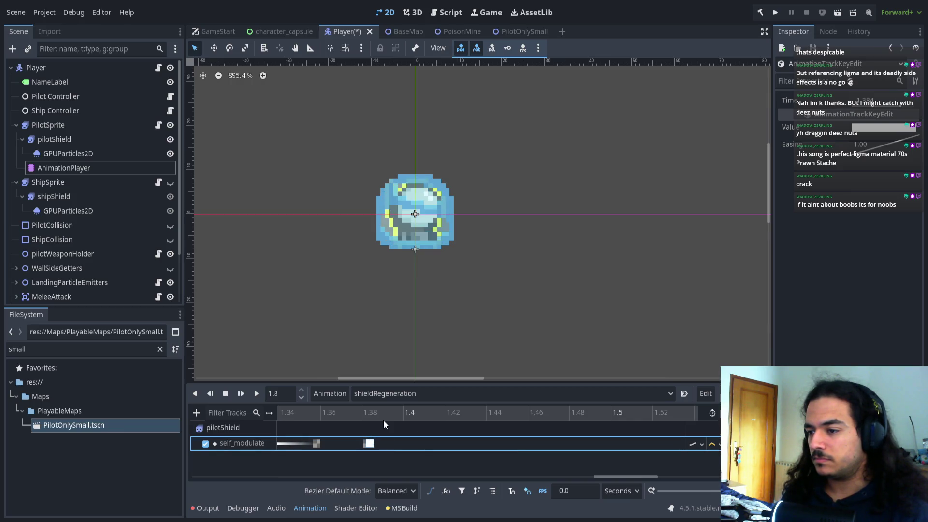
- Slide a group of self_modulate keys later in time
scroll(464, 429, "down", 5)
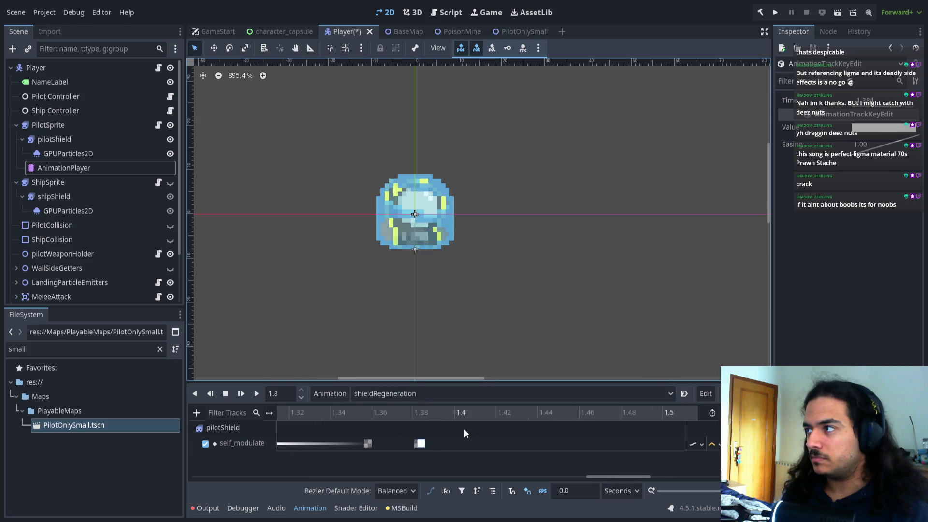
scroll(471, 436, "down", 3)
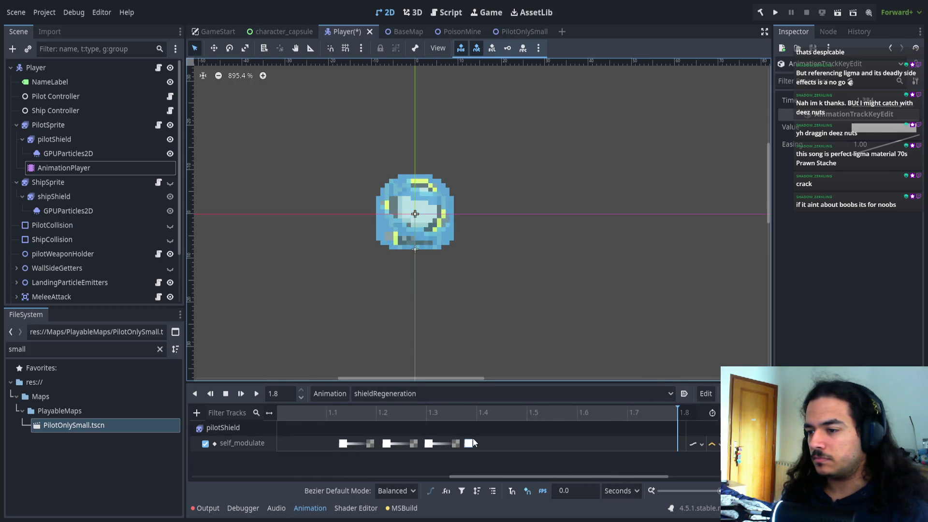
left_click_drag(474, 438, 355, 459)
scroll(483, 444, "up", 10)
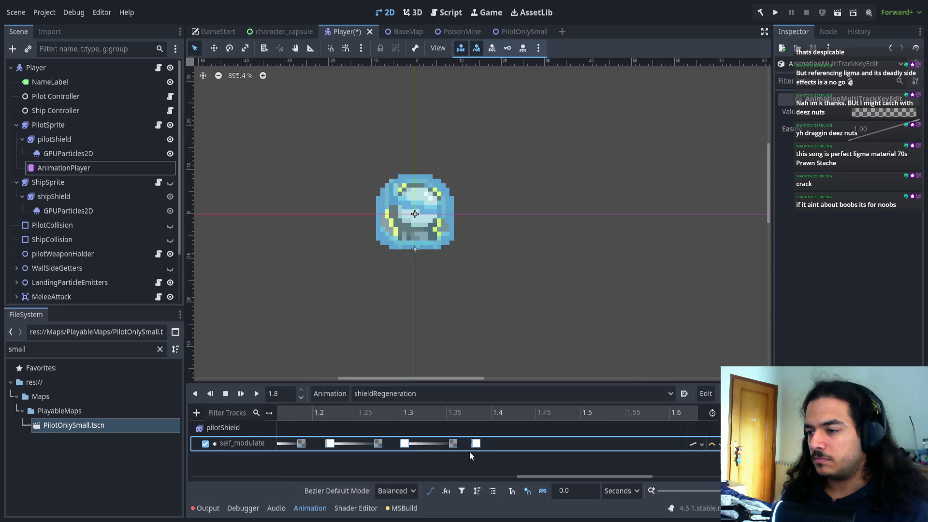
left_click_drag(415, 449, 484, 445)
- Set a single flash key's time to exactly 1.4 seconds
left_click(485, 445)
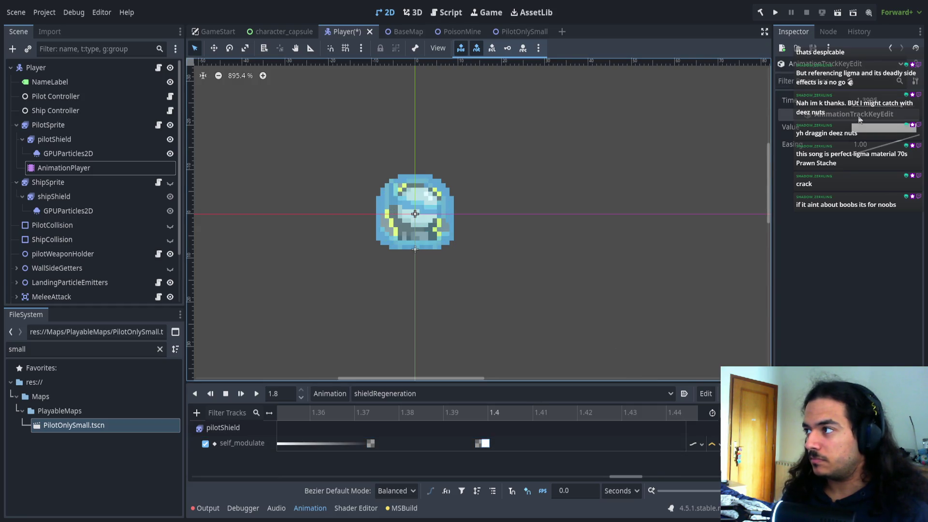
left_click(884, 101)
key("BackSpace")
key("BackSpace")
key("BackSpace")
type("4")
key("Return")
scroll(563, 411, "down", 1)
left_click(473, 443)
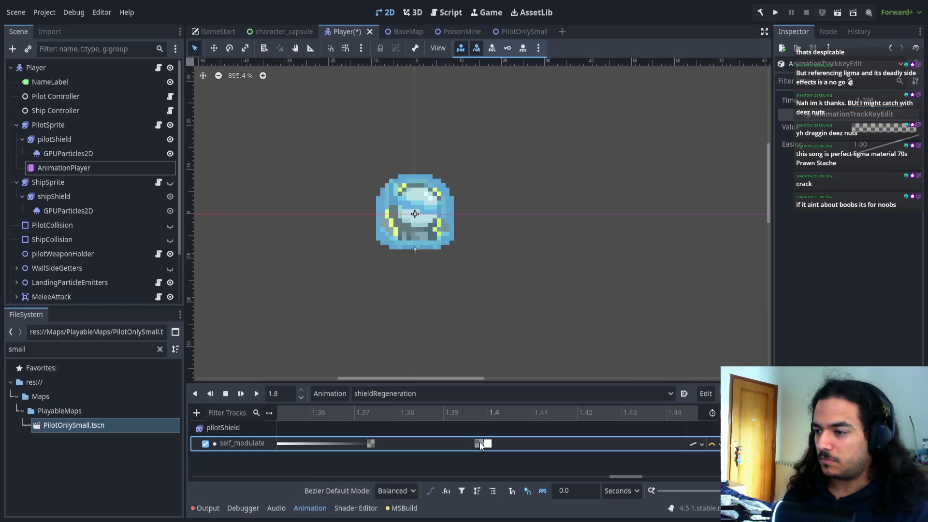
- Select the later flash keys, preview from an earlier playhead, and check the third key group
scroll(463, 448, "down", 6)
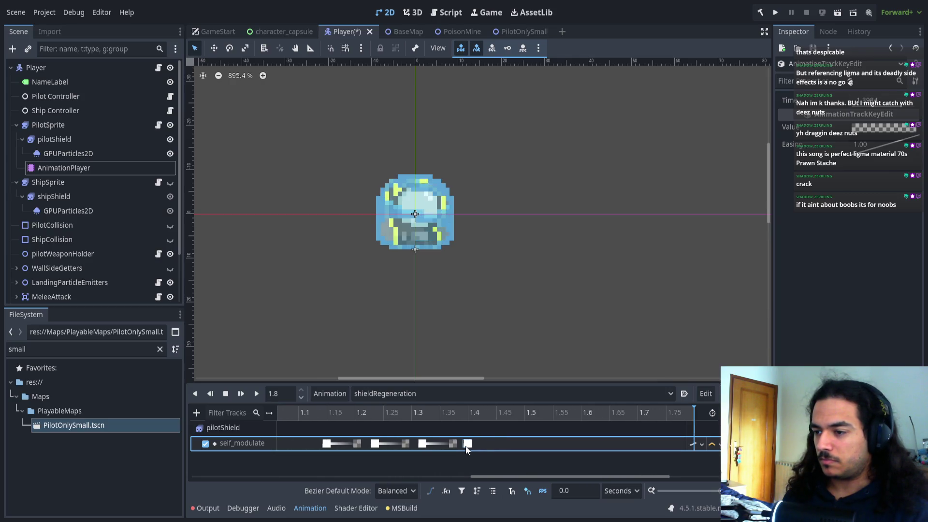
scroll(422, 446, "up", 3)
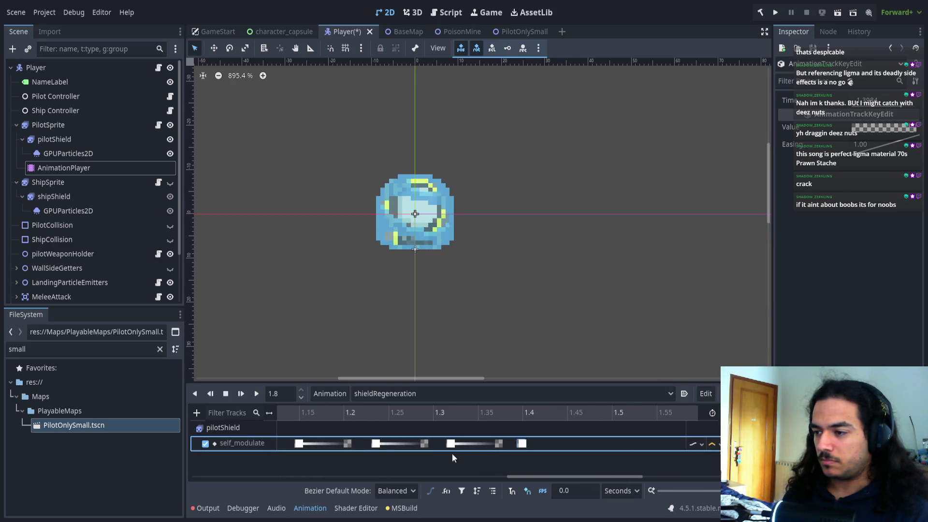
left_click_drag(286, 427, 506, 463)
scroll(490, 454, "down", 2)
scroll(559, 459, "down", 2)
left_click(387, 419)
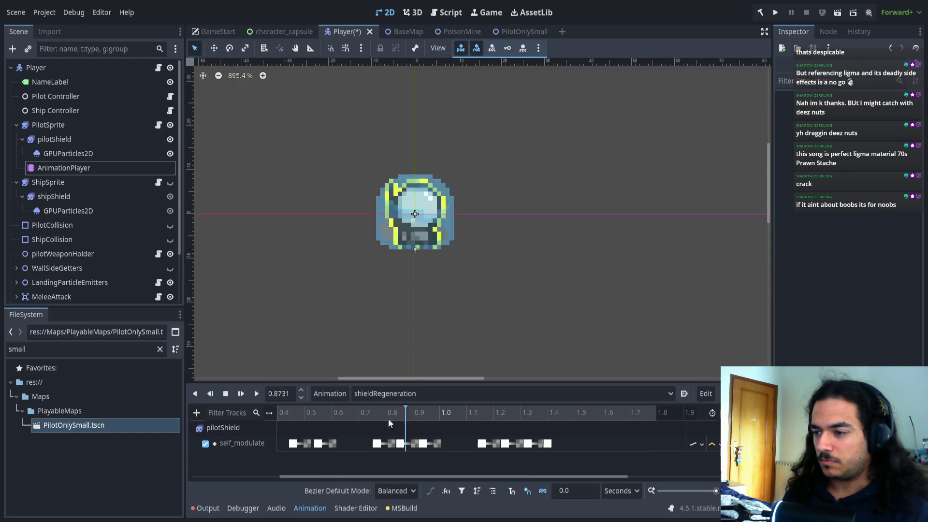
left_click(259, 392)
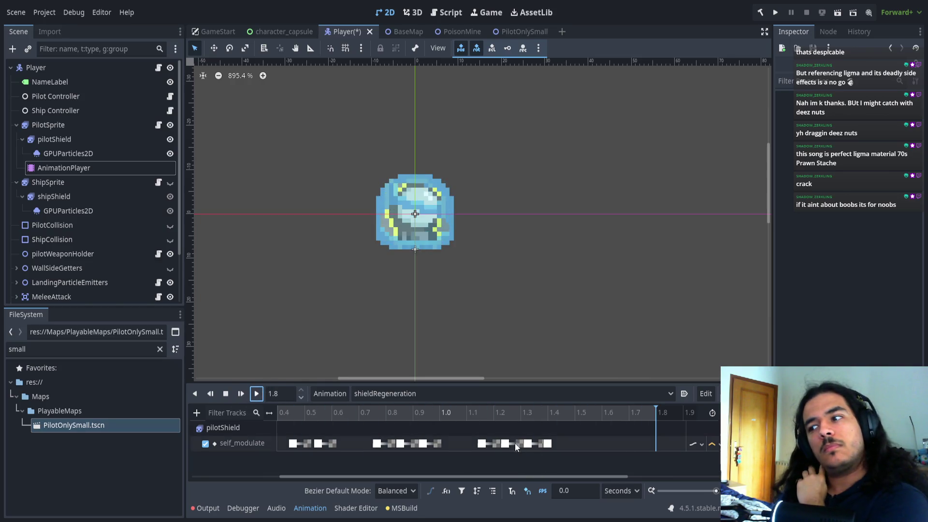
left_click_drag(466, 434, 543, 454)
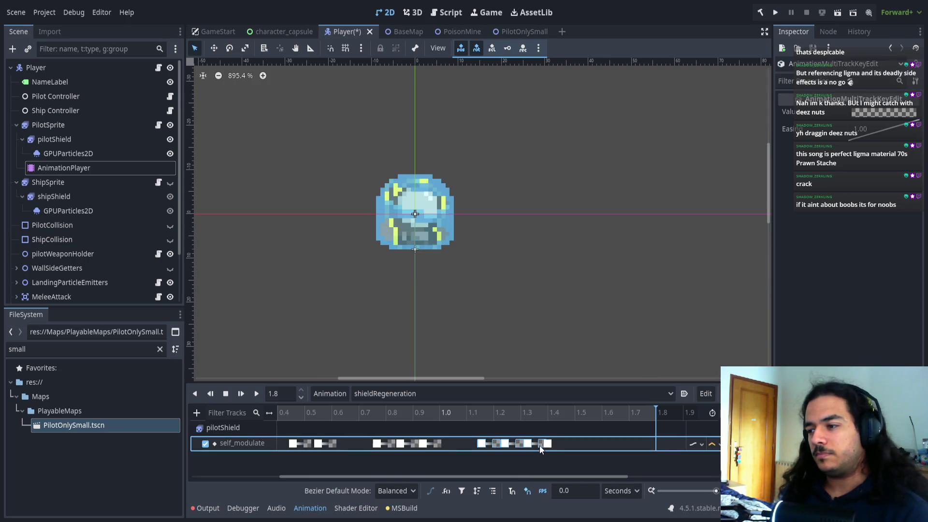
left_click(535, 453)
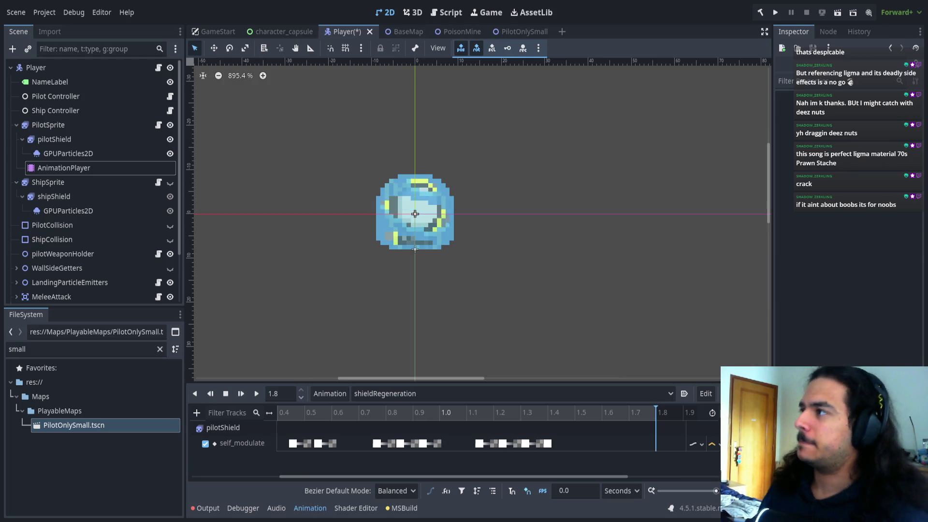
- Save the Player scene with Ctrl+S
scroll(585, 282, "left", 3)
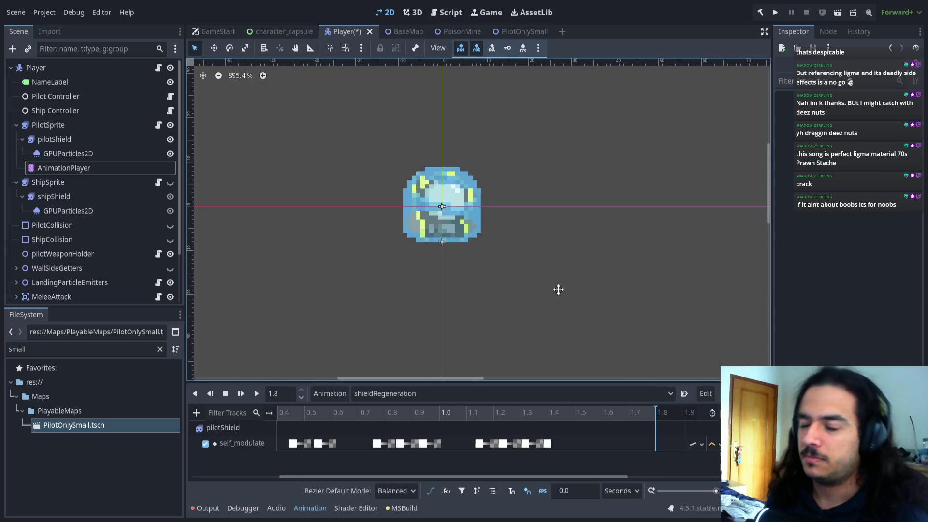
key("ctrl+s")
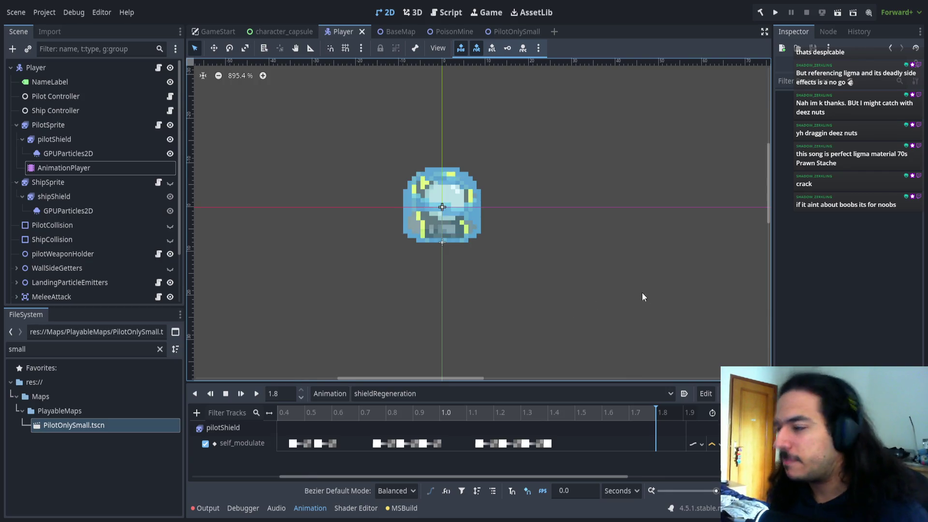
scroll(587, 433, "right", 5)
scroll(378, 433, "up", 3)
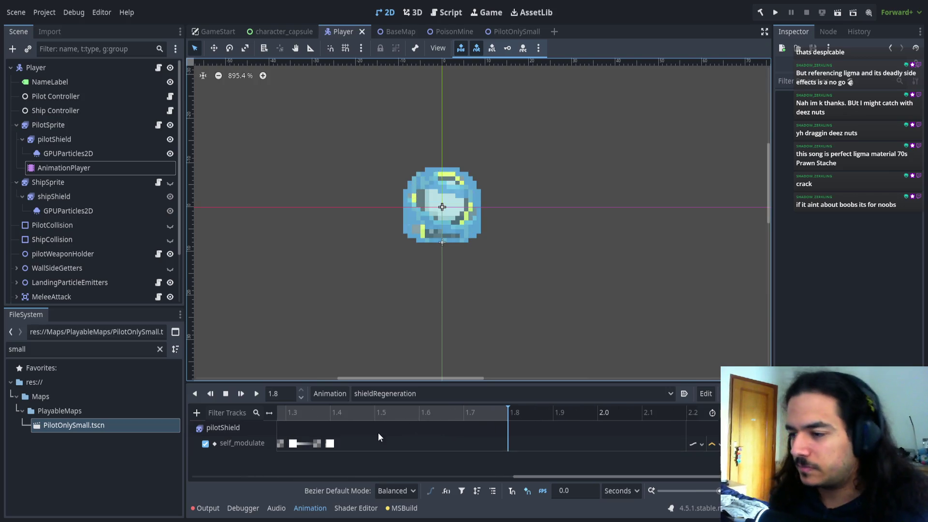
left_click(356, 443)
key("ctrl+s")
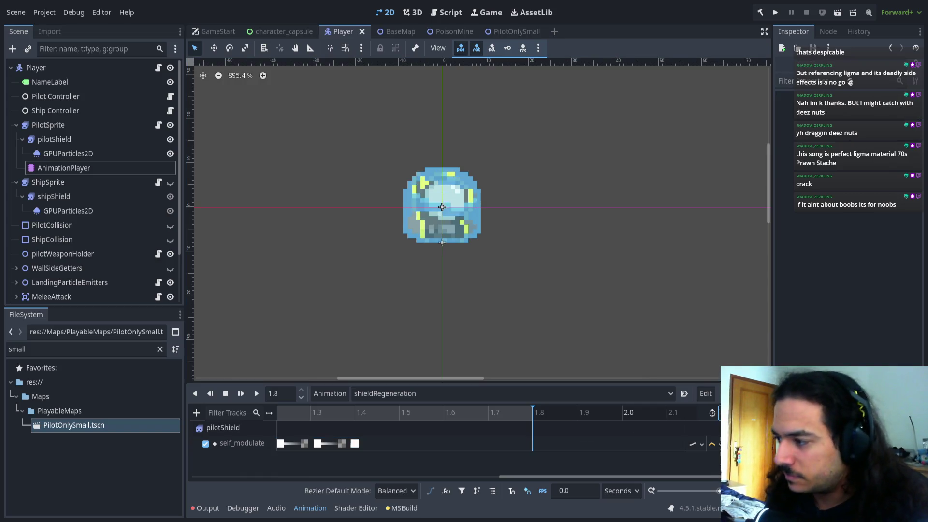
- Scrub the playhead back to about 0.19 s and select the keyframe near 0.2 s
scroll(526, 404, "up", 4)
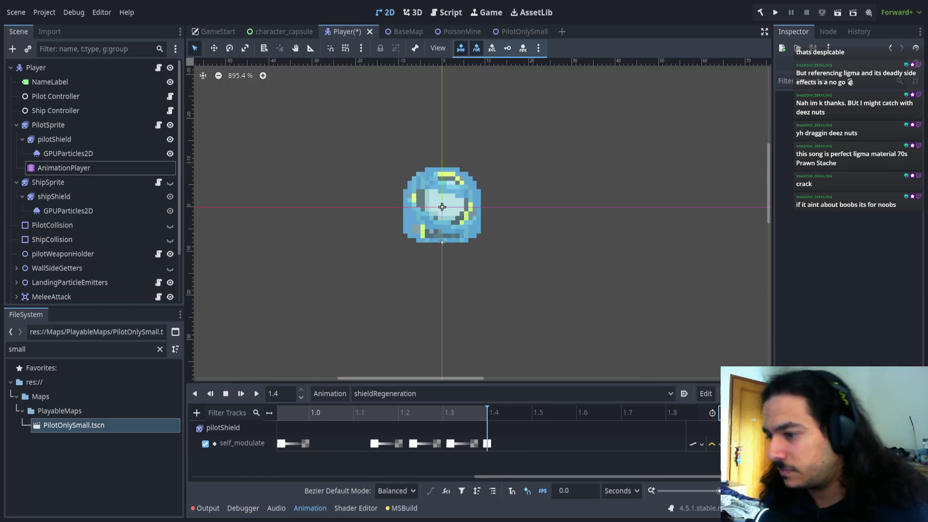
scroll(523, 350, "down", 4)
left_click_drag(523, 350, 587, 296)
scroll(445, 463, "down", 3)
mouse_move(341, 414)
left_mouse_down()
mouse_move(286, 418)
mouse_move(309, 414)
left_mouse_up()
left_click(317, 448)
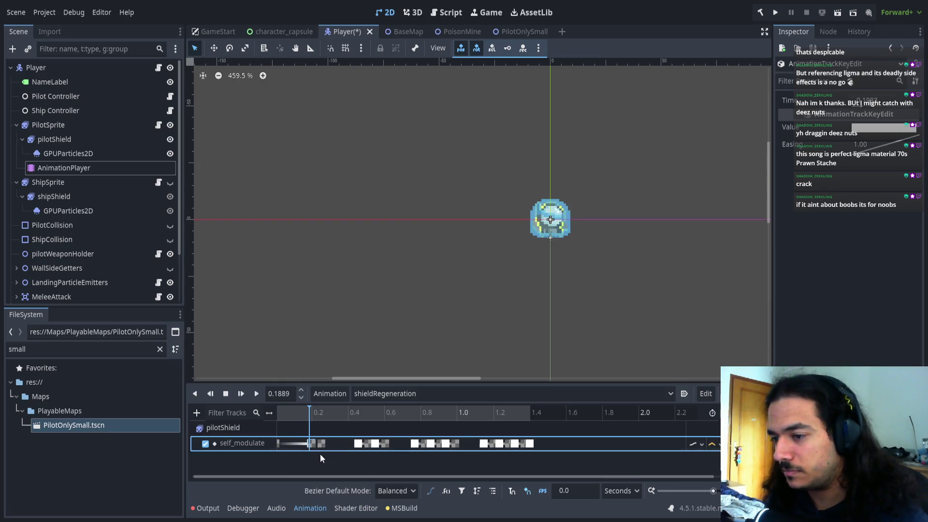
- Change the selected self_modulate key's time to 0.18
left_click_drag(389, 474, 288, 474)
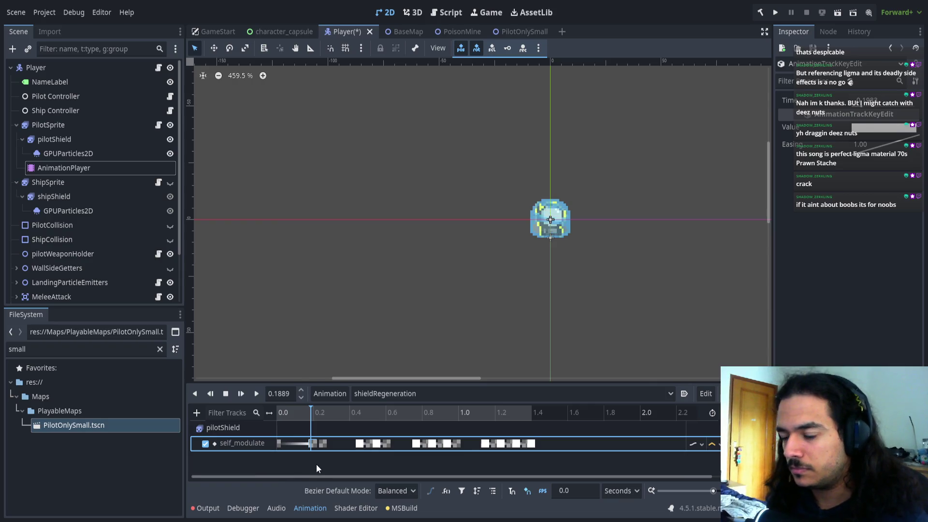
scroll(316, 460, "up", 5)
scroll(308, 457, "up", 5)
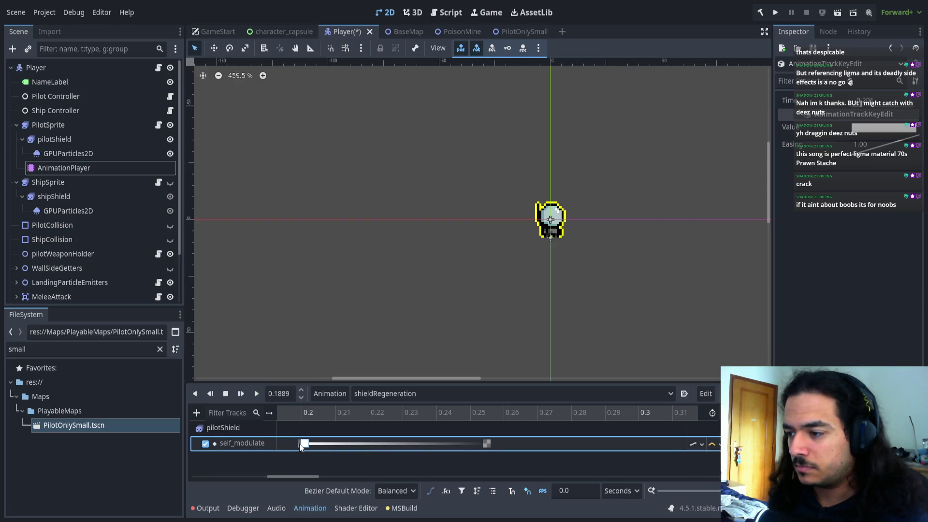
left_click(884, 101)
key("BackSpace")
type("18")
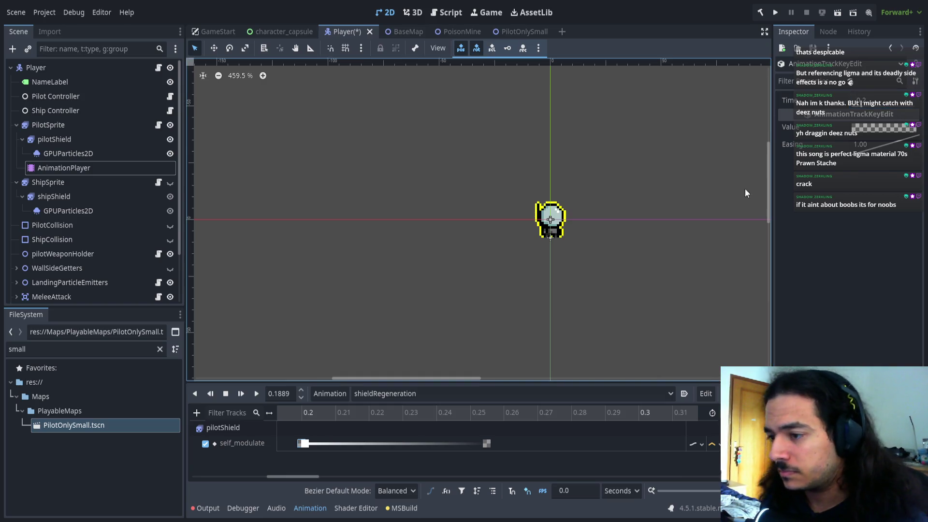
- Set the first self_modulate key to 0.2 s and recommit the second key's time
left_click(302, 443)
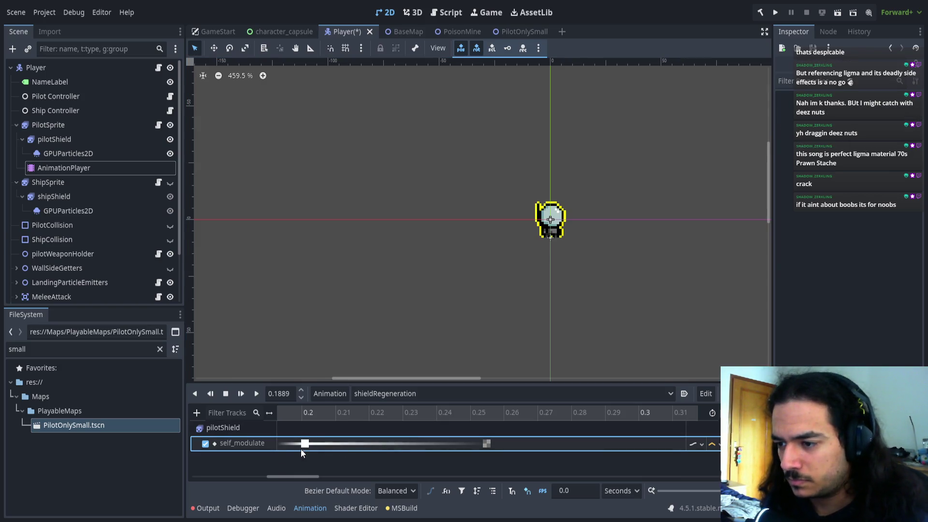
left_click(304, 444)
left_click(889, 99)
key("BackSpace")
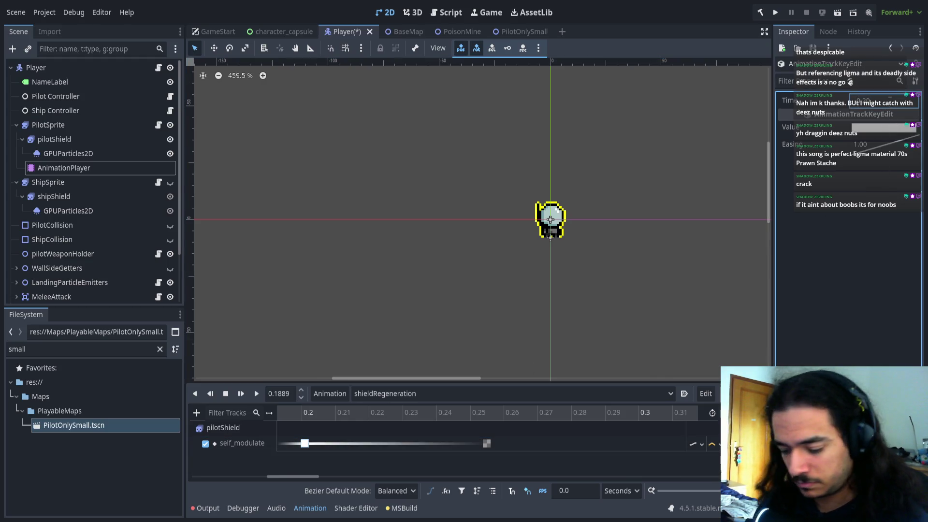
key("Return")
left_click(486, 444)
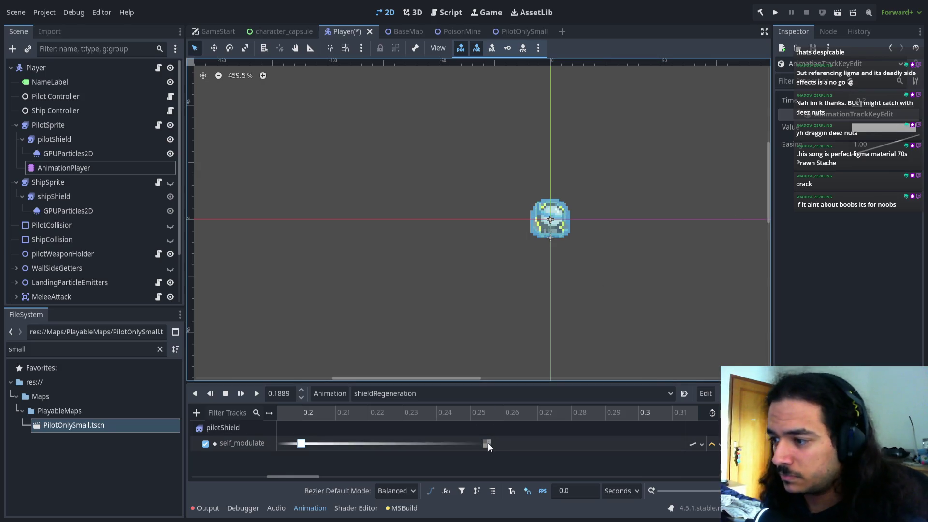
left_click(878, 103)
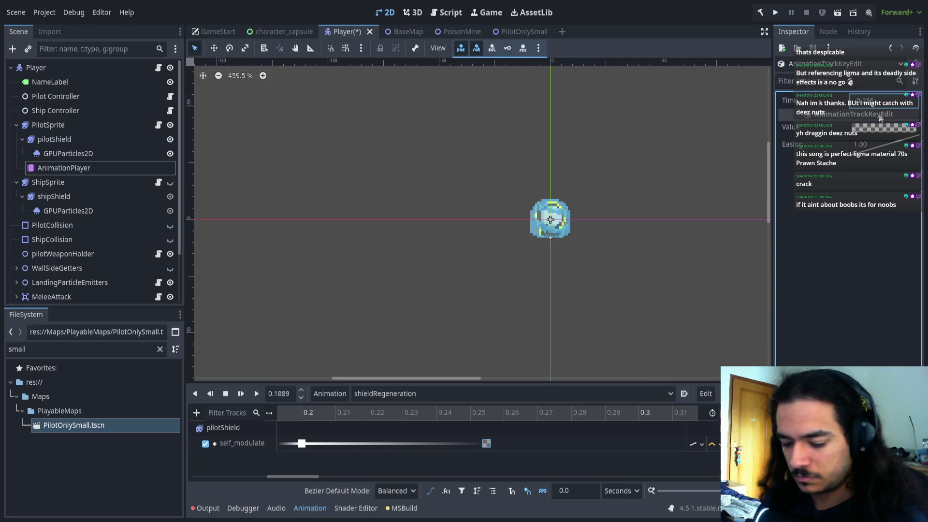
key("Return")
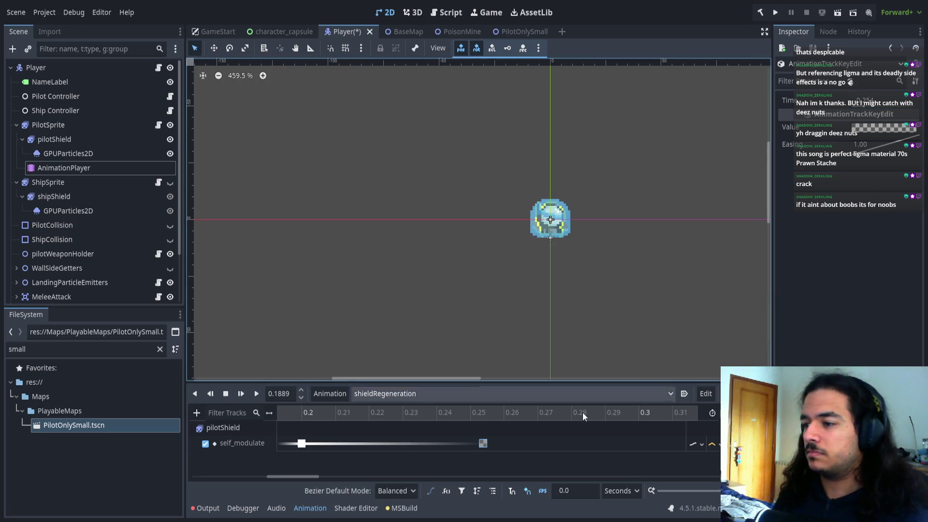
left_click(592, 449)
- Delete the first self_modulate key so the next one becomes first
scroll(584, 459, "down", 6, "ctrl")
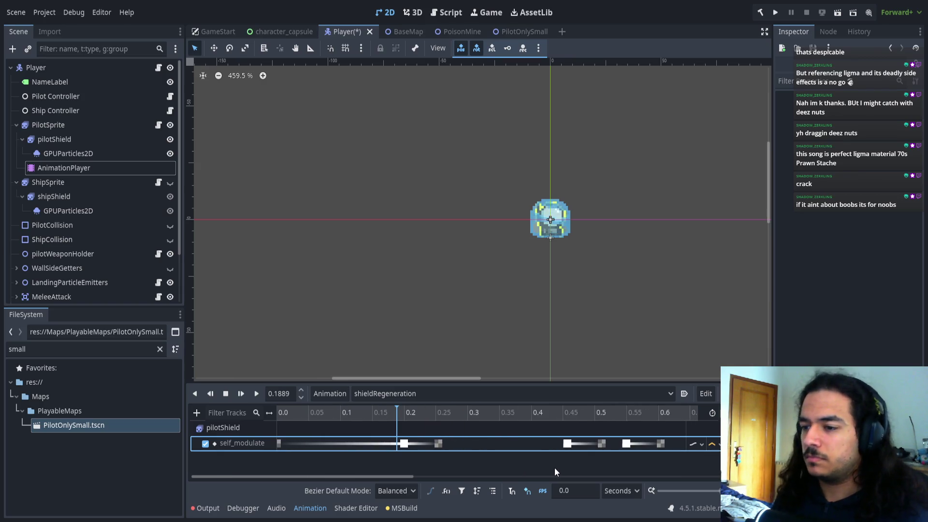
left_click(283, 439)
key("Delete")
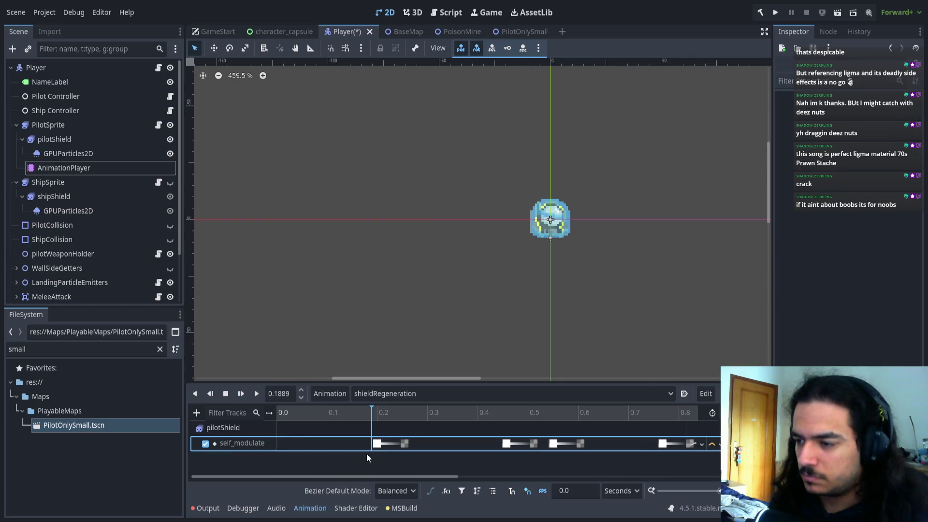
left_click(377, 443)
- Shift all remaining flash keys left so the first one starts at 0.0 s
scroll(421, 433, "right", 2, "shift")
scroll(397, 430, "up", 3, "ctrl")
scroll(374, 432, "down", 4, "ctrl")
scroll(407, 456, "left", 1, "shift")
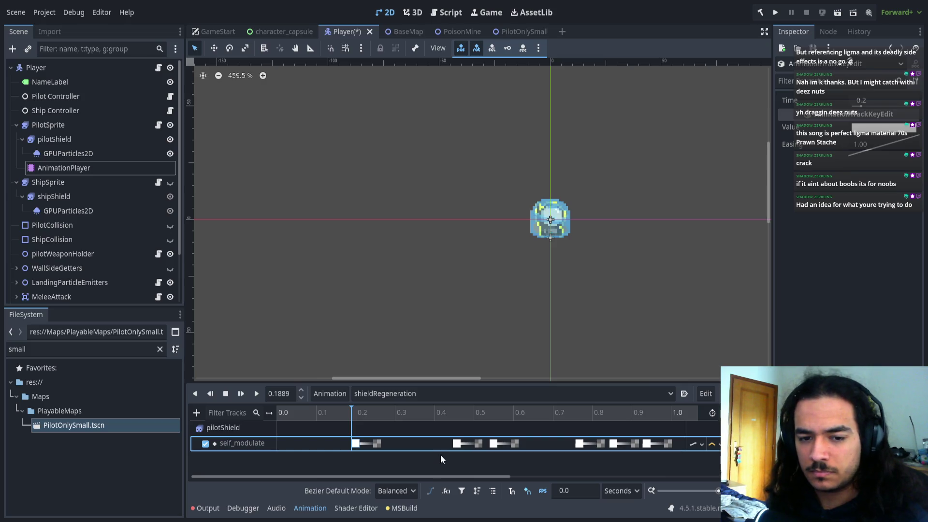
scroll(425, 456, "down", 4, "ctrl")
left_click_drag(317, 457, 671, 437)
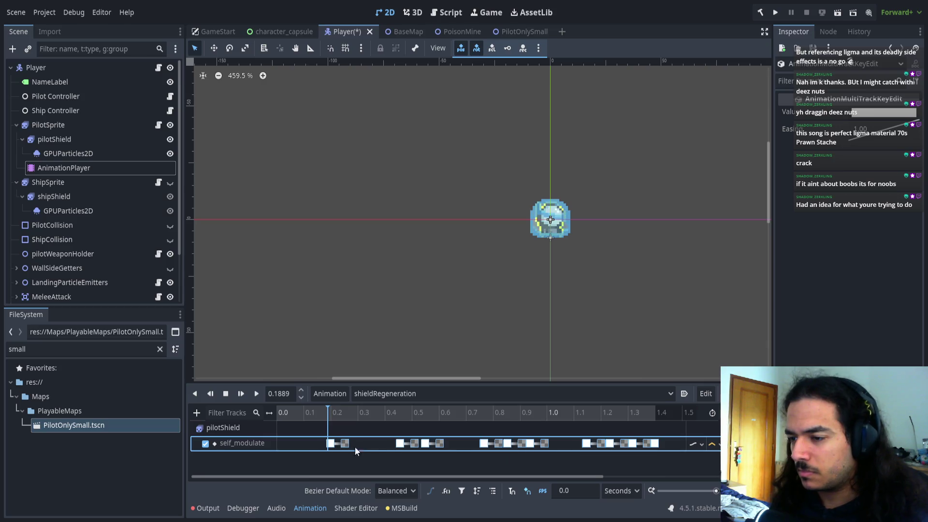
scroll(287, 442, "up", 10, "ctrl")
left_click_drag(439, 447, 279, 449)
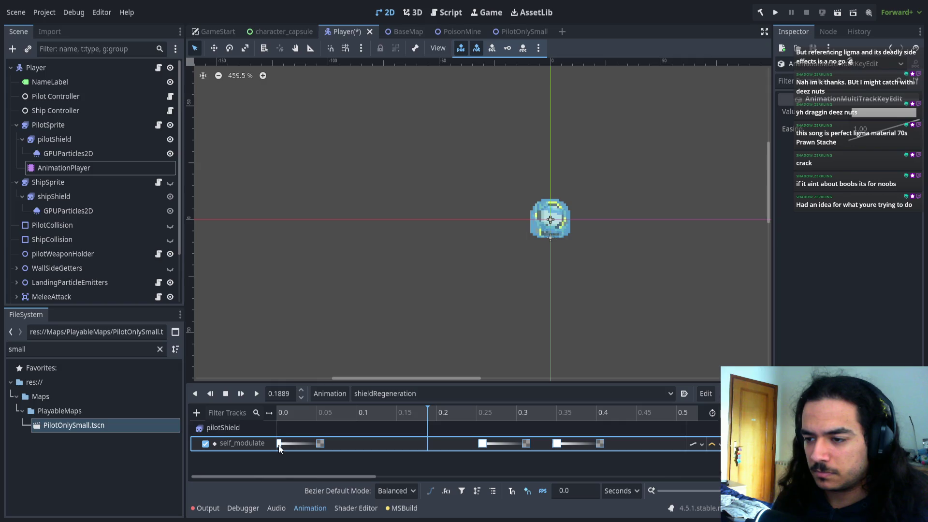
left_click(280, 448)
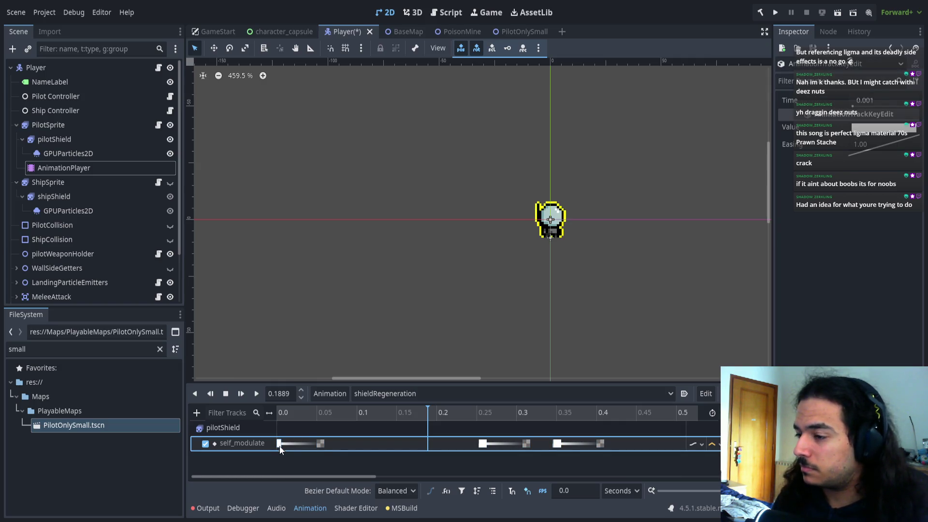
left_click(266, 462)
- Select the last self_modulate key near 1.2 s for time editing
scroll(338, 456, "down", 10, "ctrl")
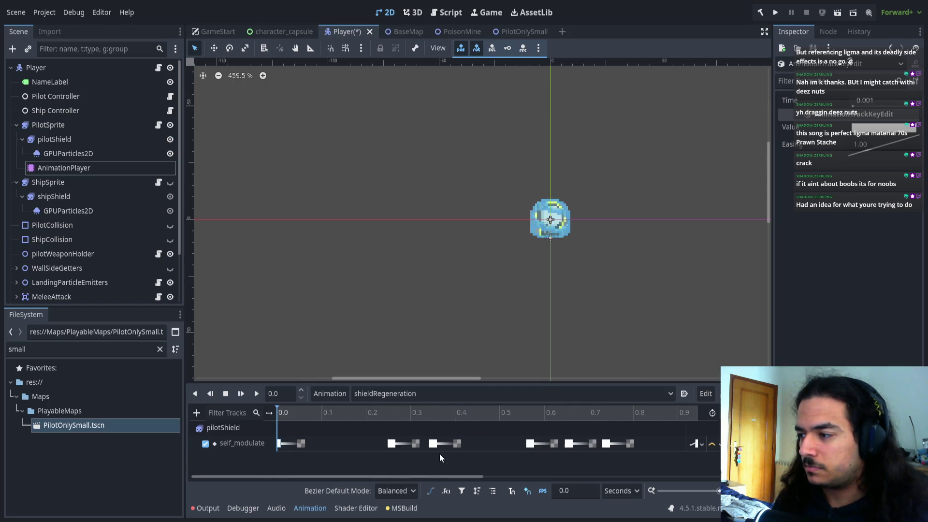
left_click(564, 443)
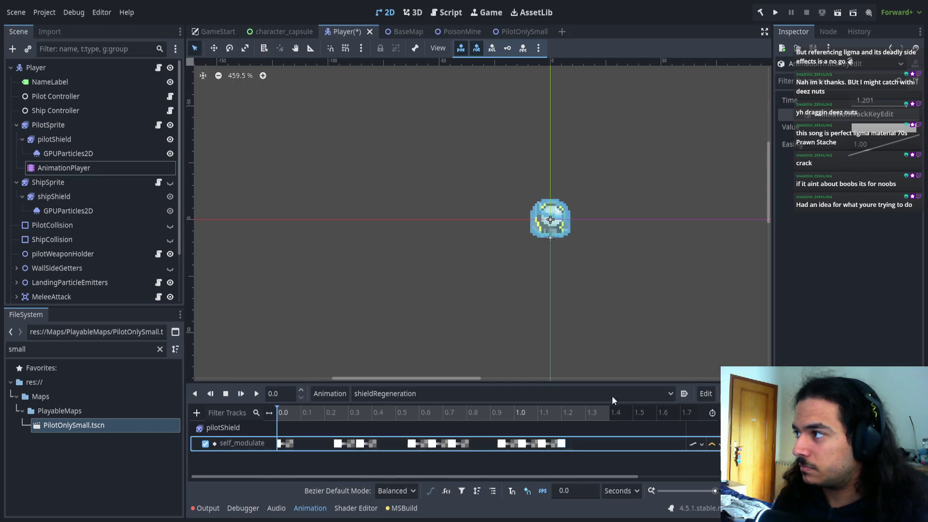
left_click(872, 100)
- Set the last self_modulate key's time to 1.2 s and play shieldRegeneration to preview
type("1.2")
key("Return")
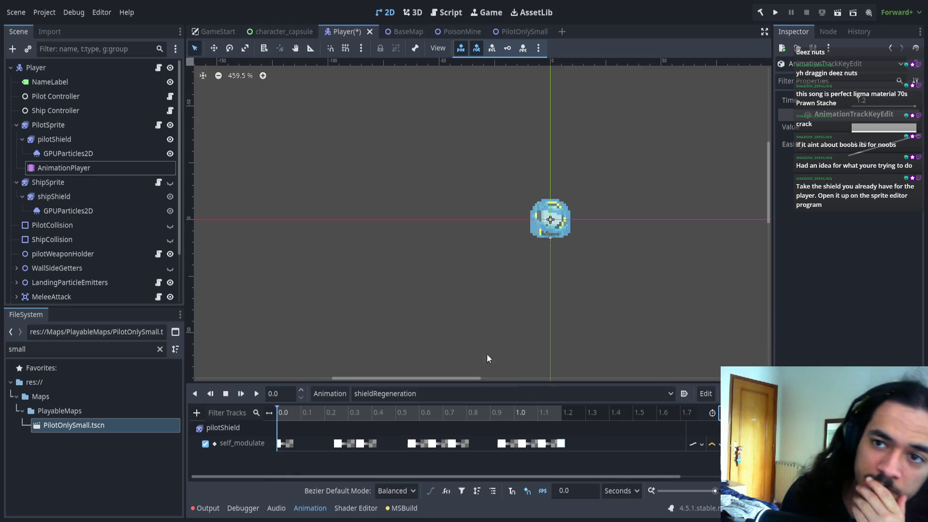
left_click_drag(295, 411, 264, 389)
left_click(257, 393)
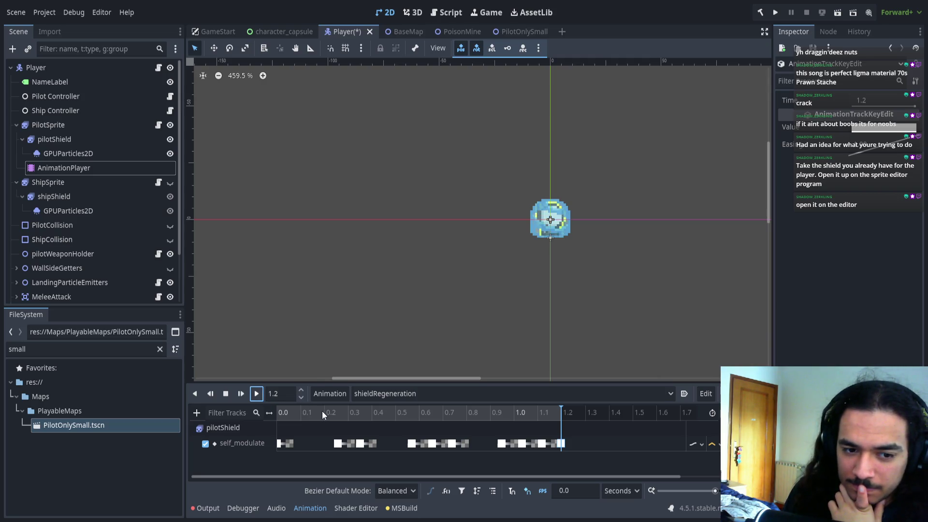
- Copy pilotShield's AnimationPlayer and paste it under ShipSprite
left_click(89, 169)
key("ctrl+c")
left_click(70, 193)
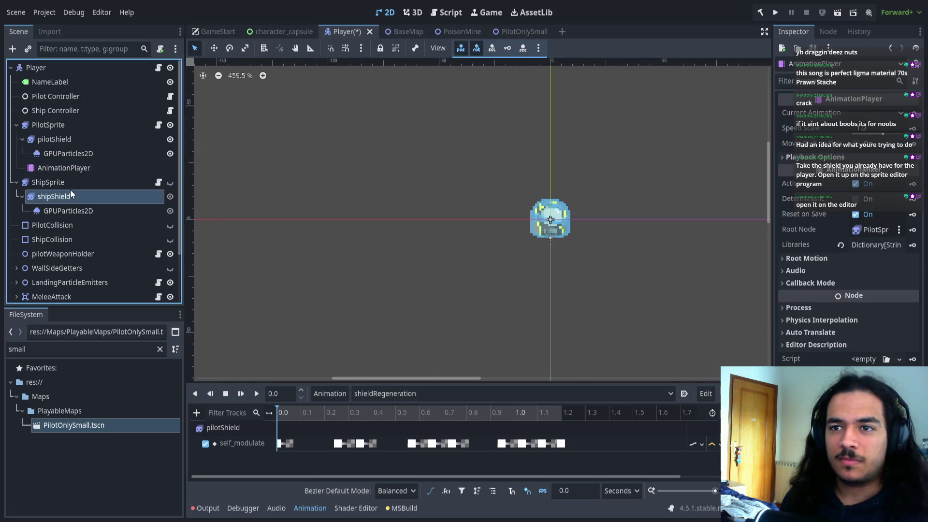
left_click(70, 183)
key("ctrl+v")
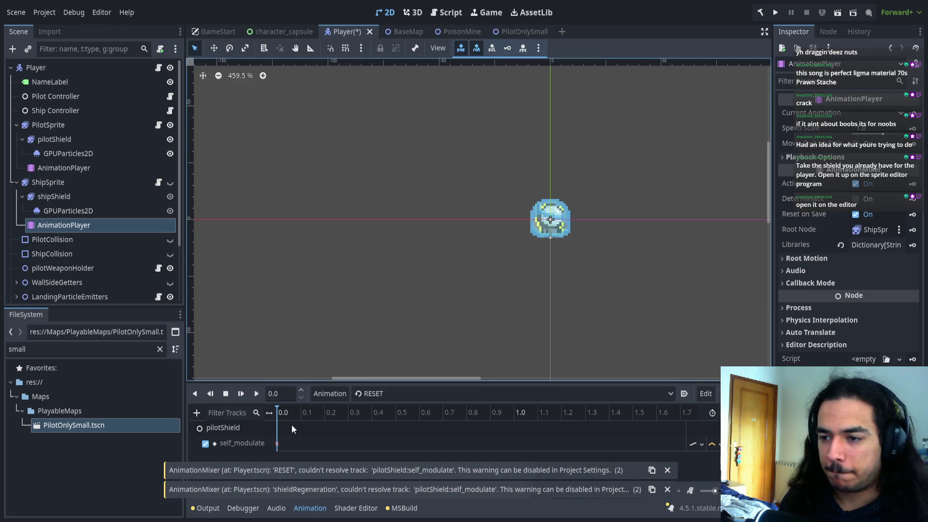
key("ctrl+z")
left_click(64, 197)
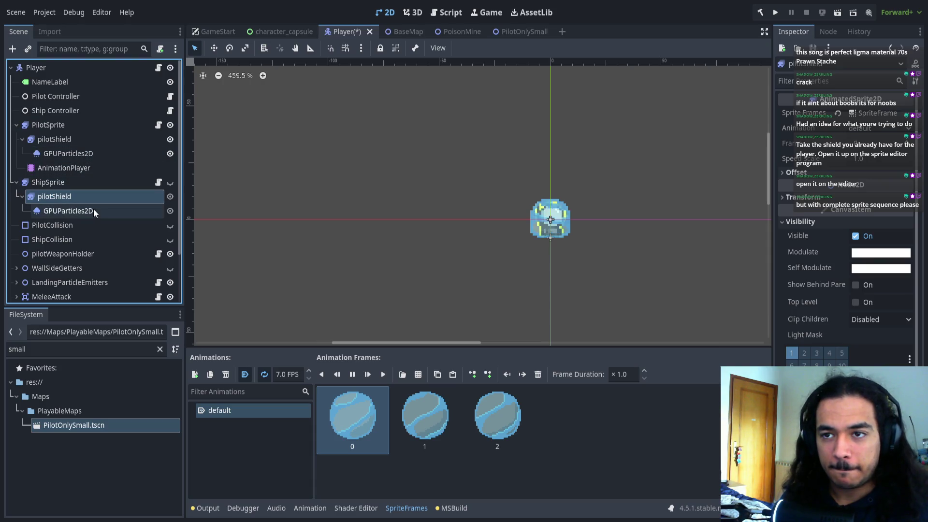
left_click(60, 166)
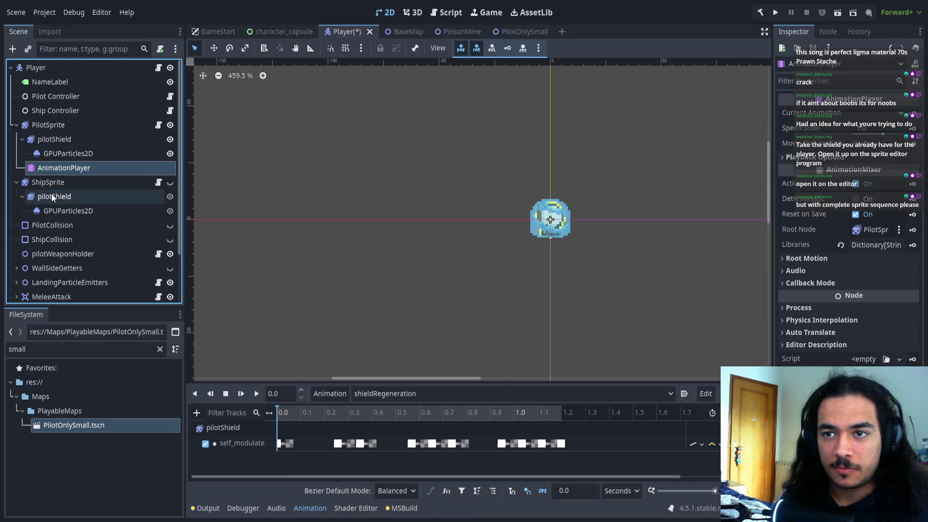
left_click(55, 196)
left_click(58, 183)
key("ctrl+v")
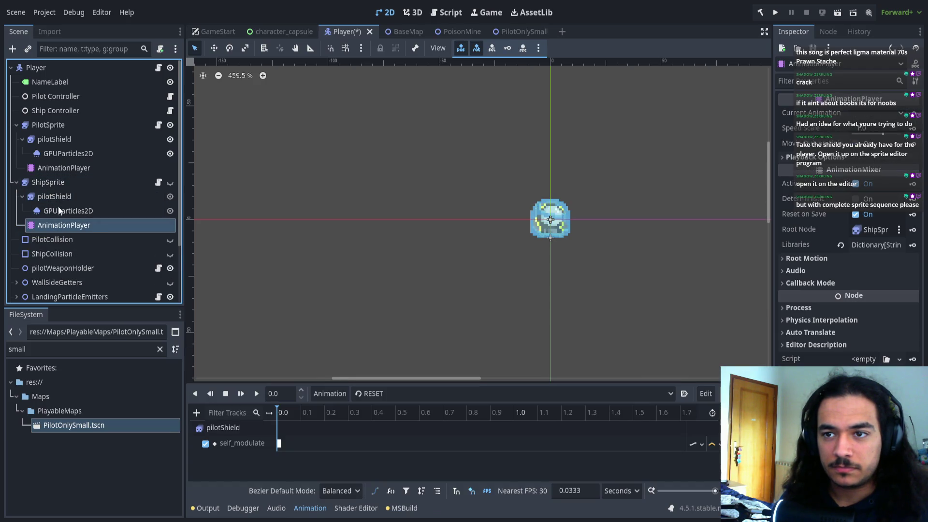
- Rename ShipSprite's shield node to shipShield and show shieldRegeneration in its new AnimationPlayer
left_click(89, 199)
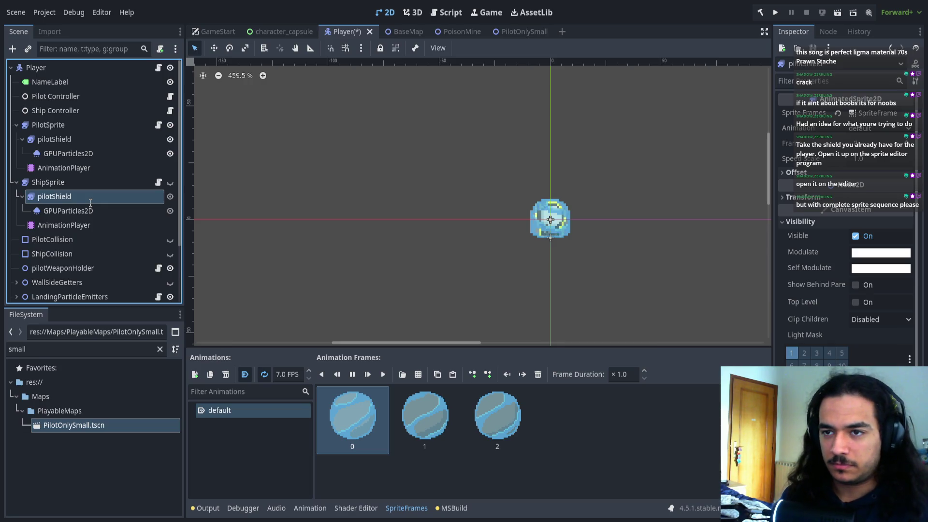
type("shipShield")
left_click(293, 207)
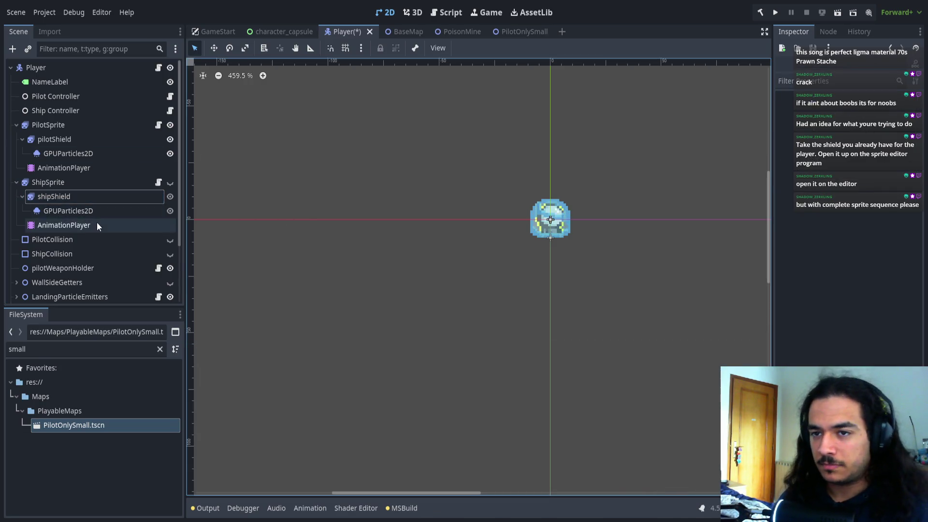
left_click(97, 225)
left_click(505, 395)
left_click(417, 420)
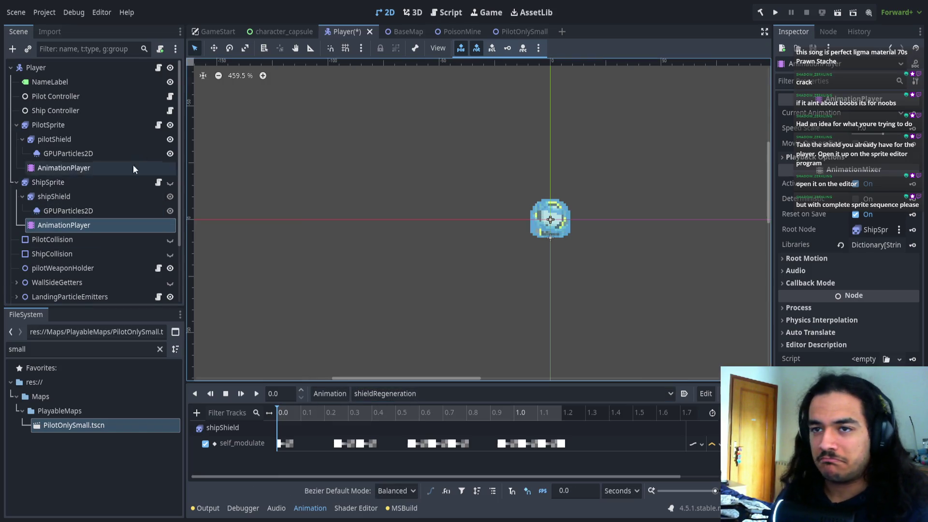
- Hide PilotSprite, show ShipSprite and play shieldRegeneration on the ship shield
left_click(170, 126)
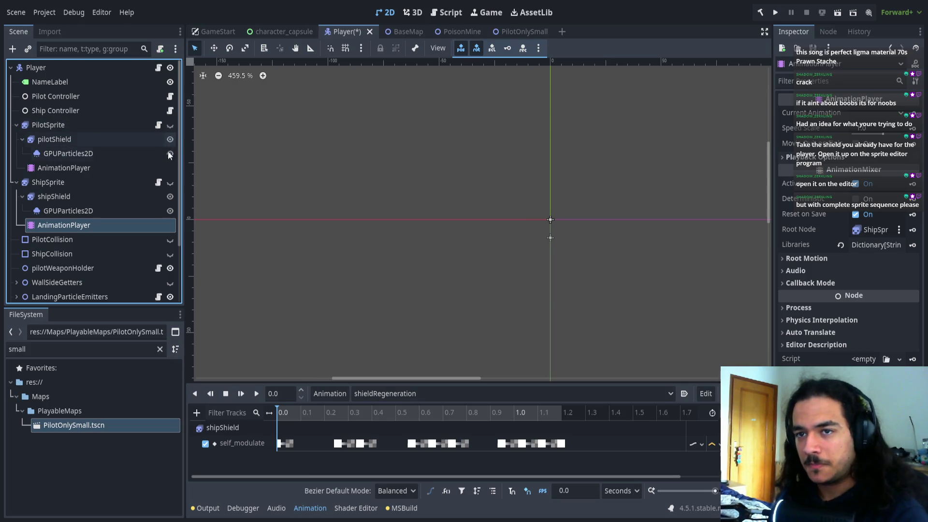
left_click(170, 183)
left_click(256, 393)
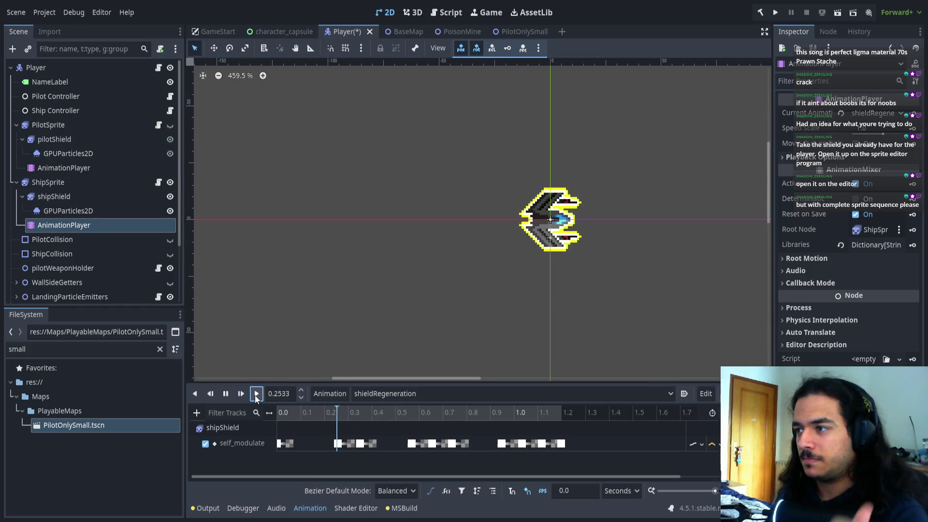
scroll(358, 296, "right", 3)
scroll(576, 258, "left", 2)
- In the RESET animation, set the self_modulate key's alpha to 0
left_click(416, 393)
left_click(392, 412)
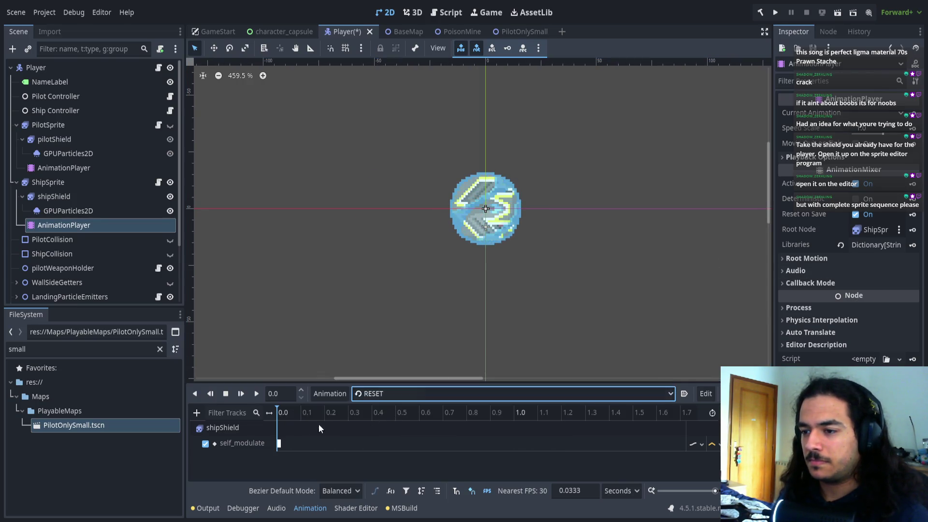
left_click(278, 443)
left_click_drag(882, 226, 692, 369)
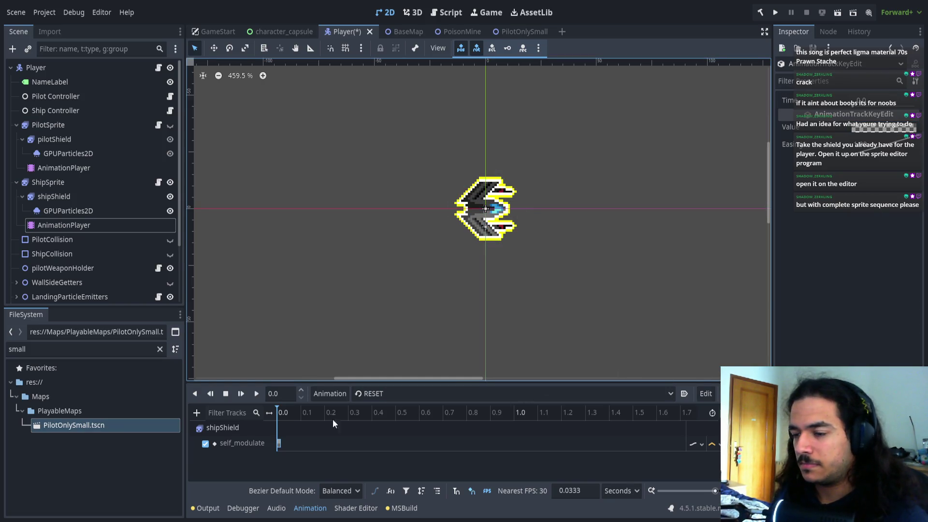
- Switch back to shieldRegeneration and play it to check the fade
left_click(382, 393)
left_click(392, 412)
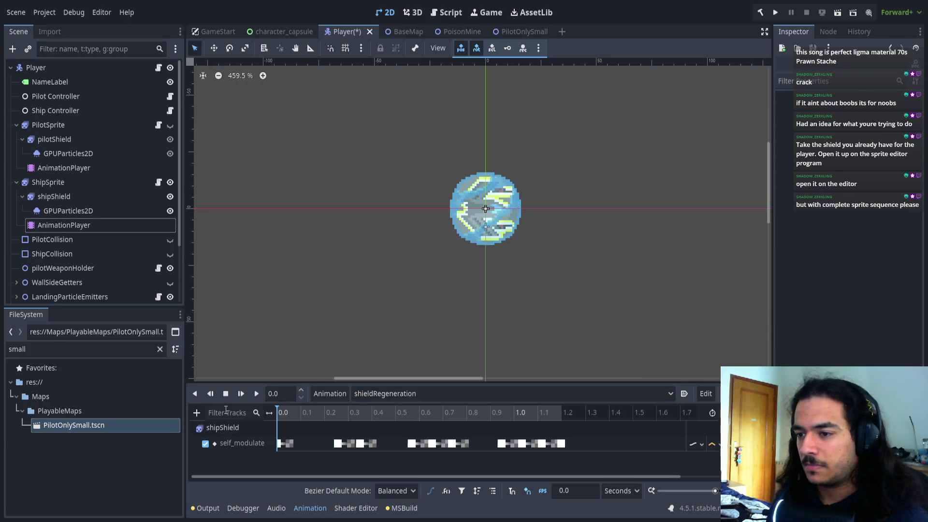
left_click(256, 395)
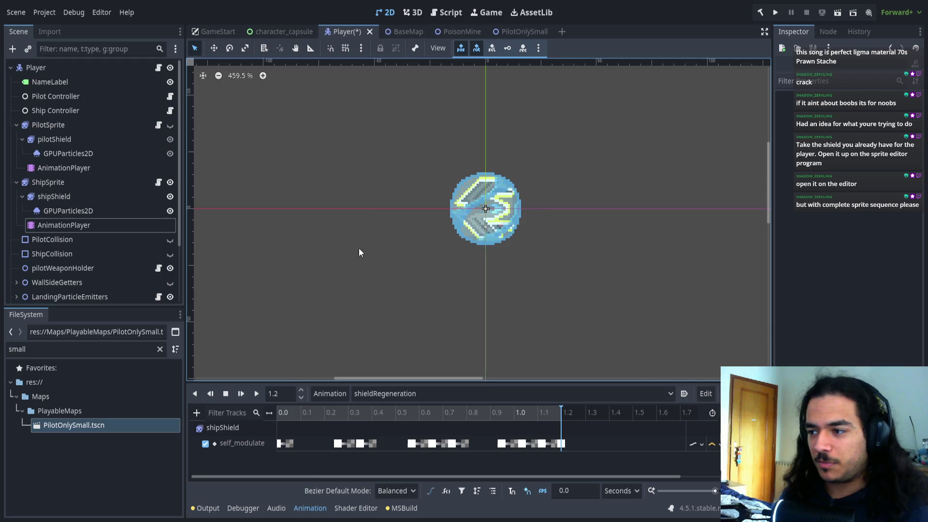
scroll(358, 251, "left", 2)
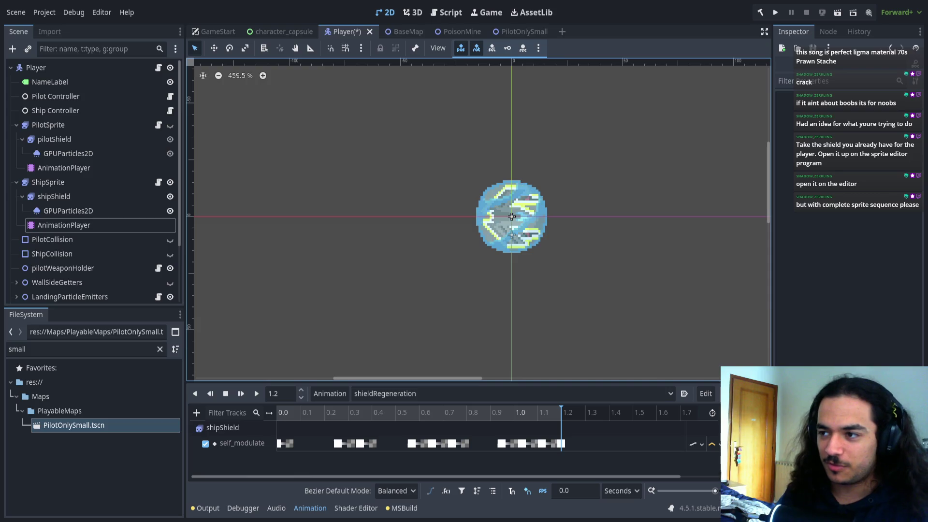
- Switch from Godot over to Aseprite with Alt+Tab
key("alt+Tab")
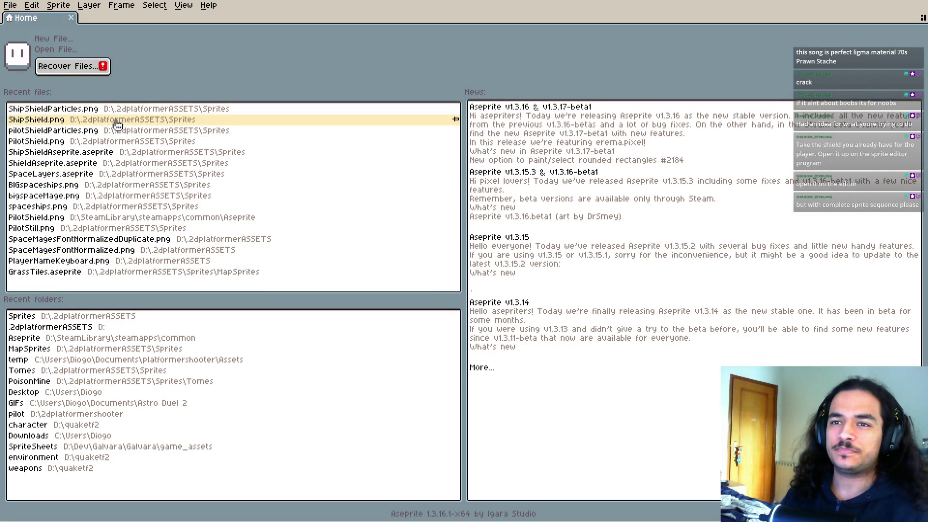
- Open ShipShieldAseprite.aseprite from Recent files and play it at 0.5x speed
left_click(109, 155)
scroll(426, 217, "up", 5)
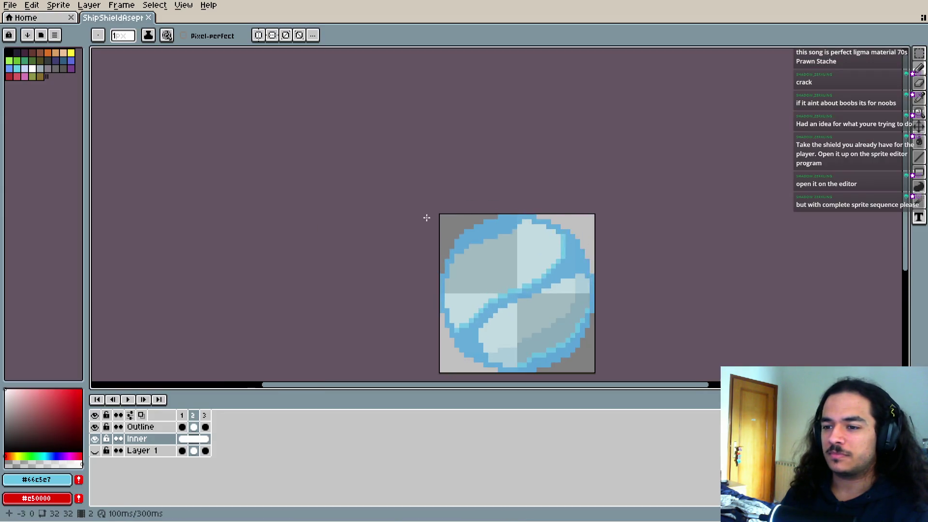
left_click(129, 400)
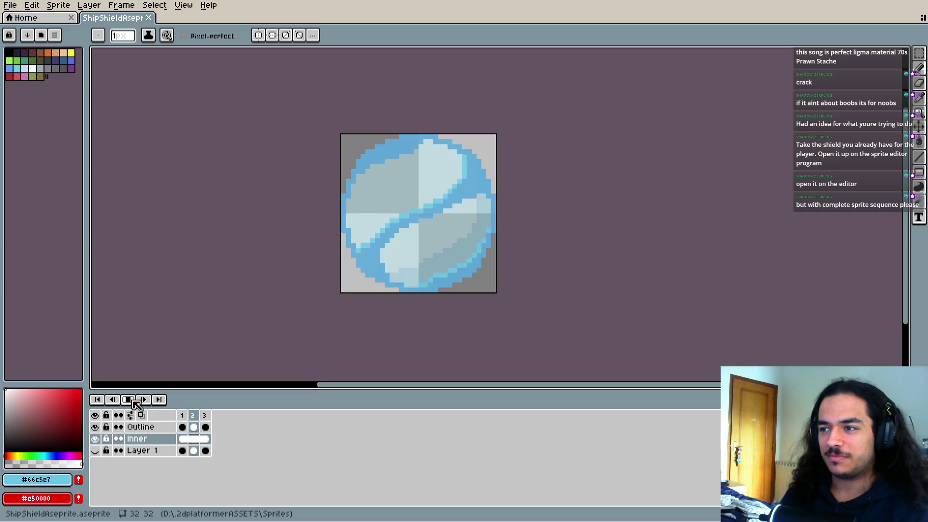
right_click(129, 401)
left_click(151, 418)
scroll(232, 286, "down", 2)
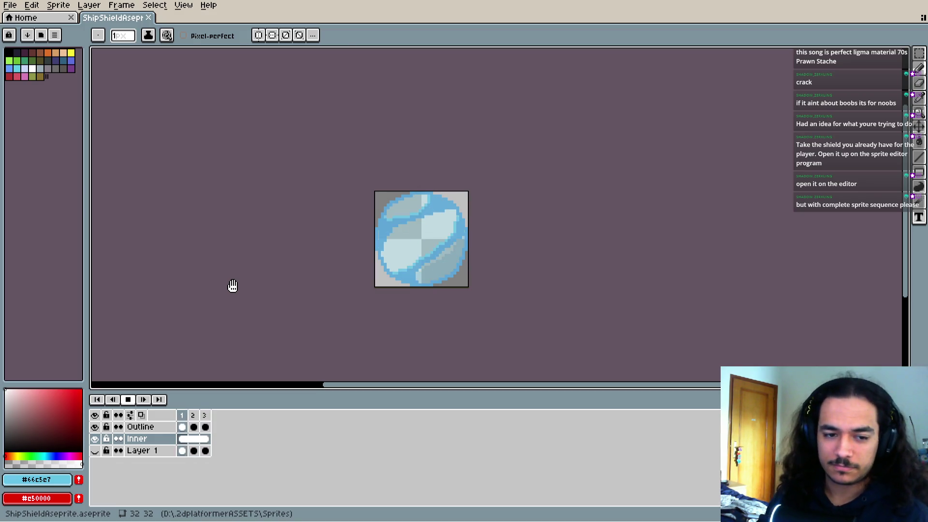
- Alt+Tab from Aseprite back to the Godot editor
key("i")
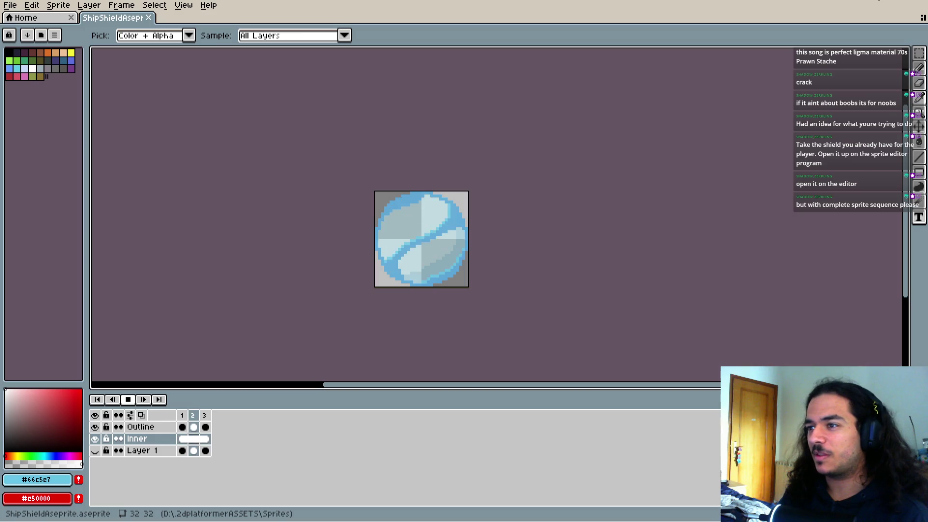
key("alt+Tab")
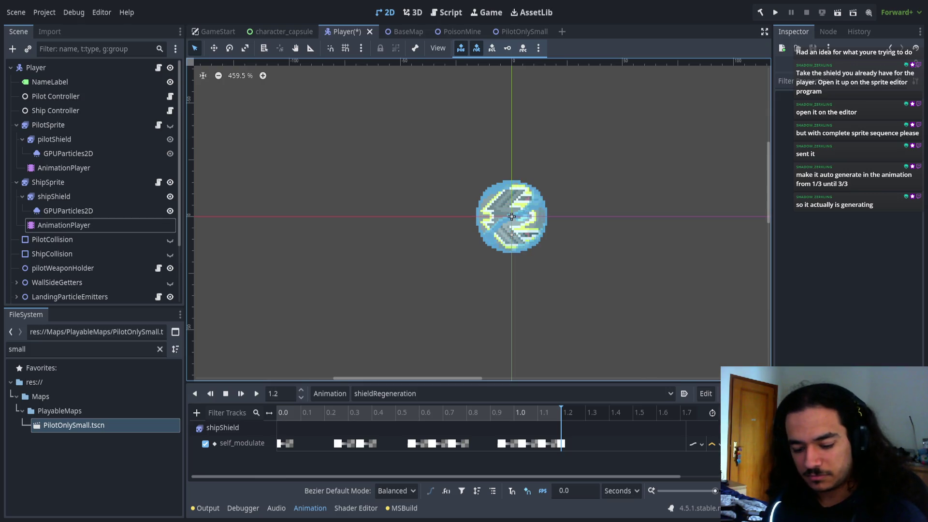
- Save the Player scene, show the ship's RESET animation and read the Output warnings
key("ctrl+s")
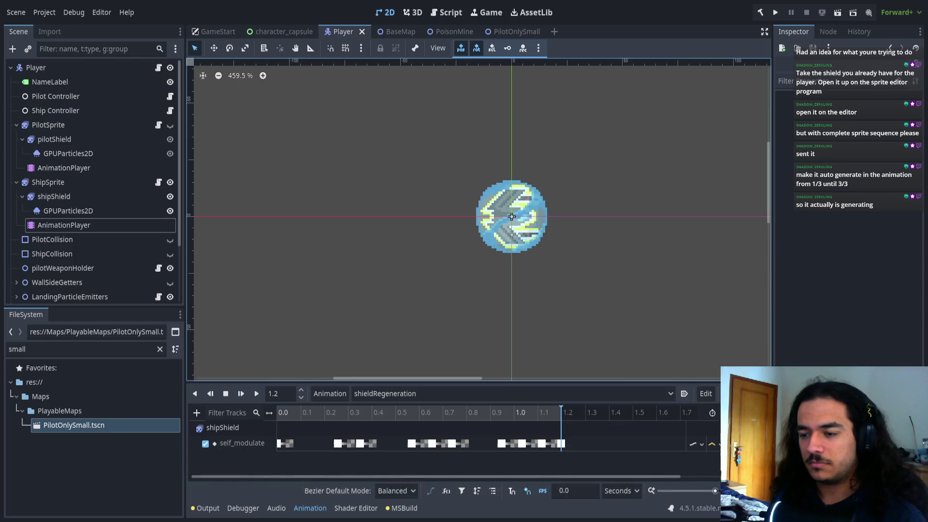
left_click(432, 399)
left_click(420, 407)
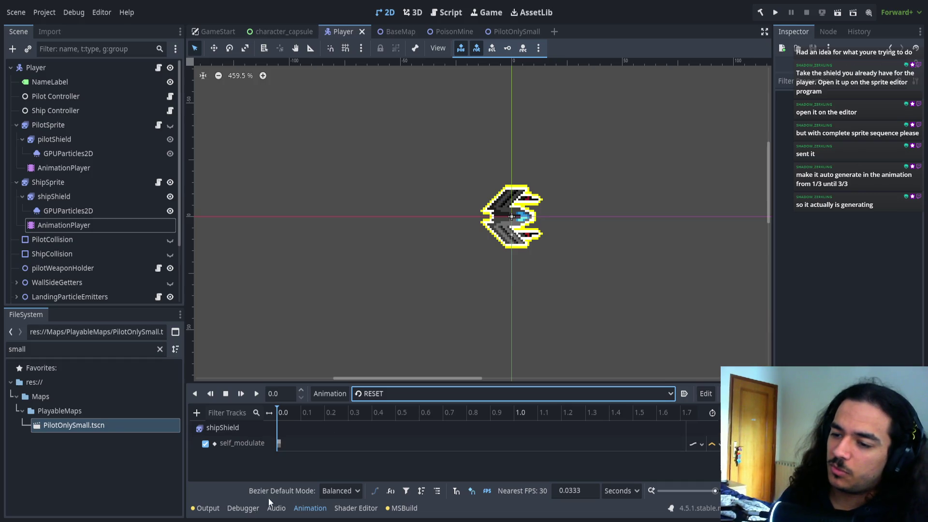
left_click(206, 508)
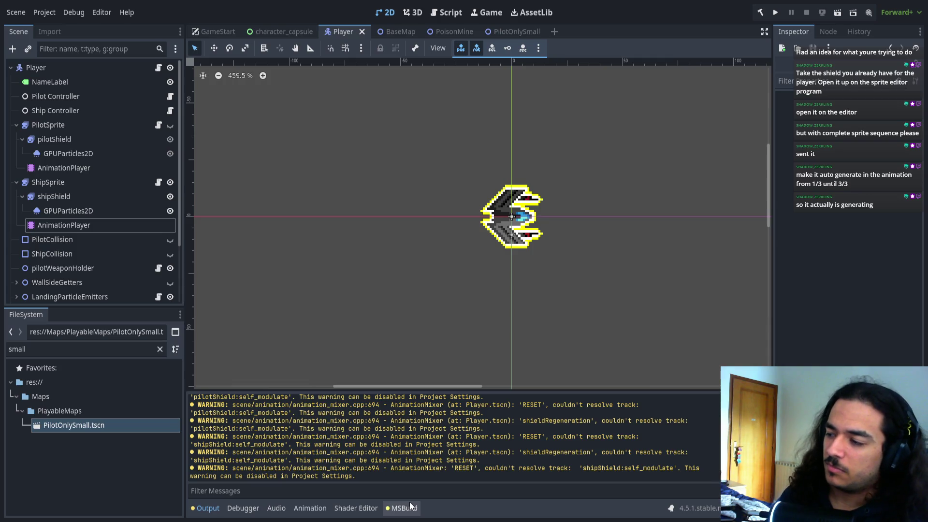
scroll(499, 440, "up", 3)
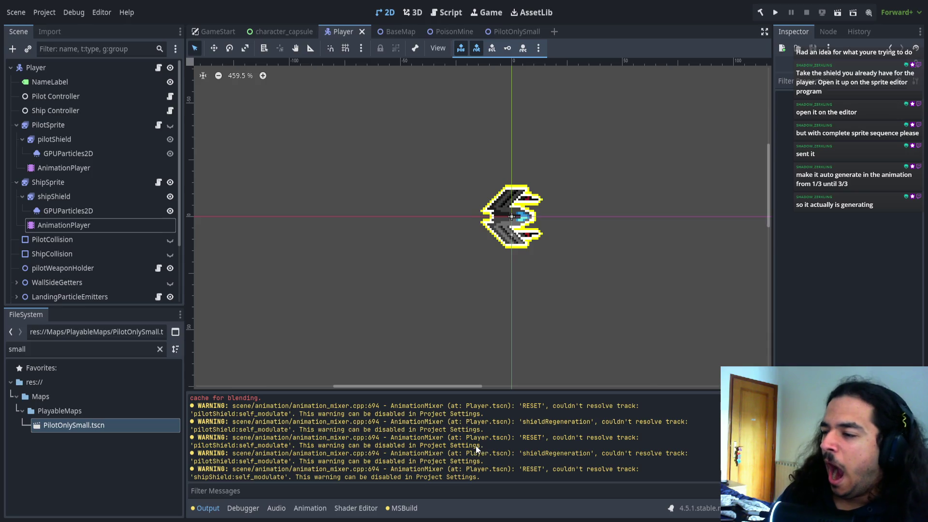
- Compare the Root Node settings of the ship and pilot shield AnimationPlayers
left_click(100, 224)
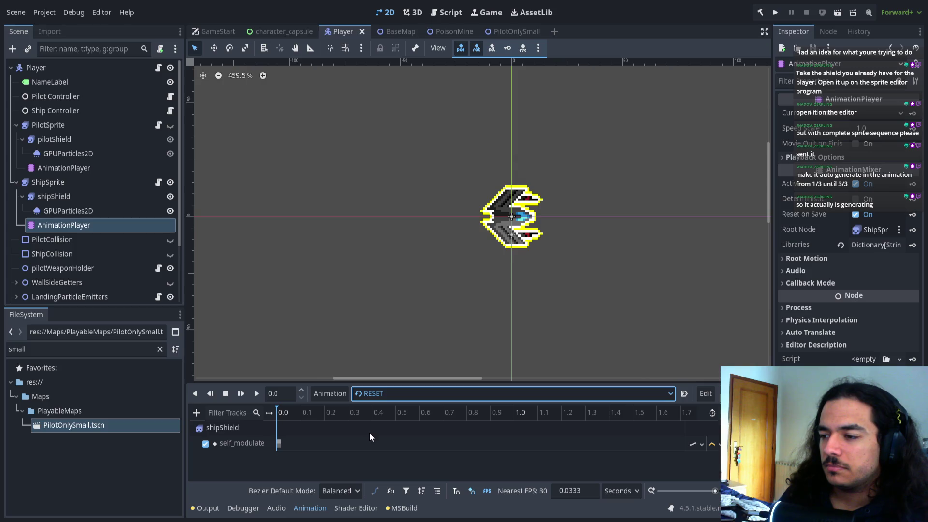
left_click(73, 168)
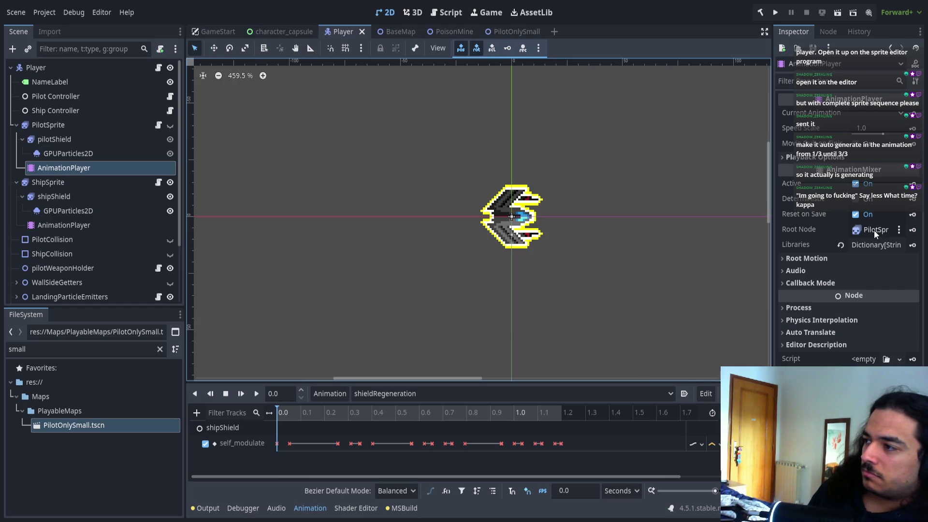
left_click(874, 230)
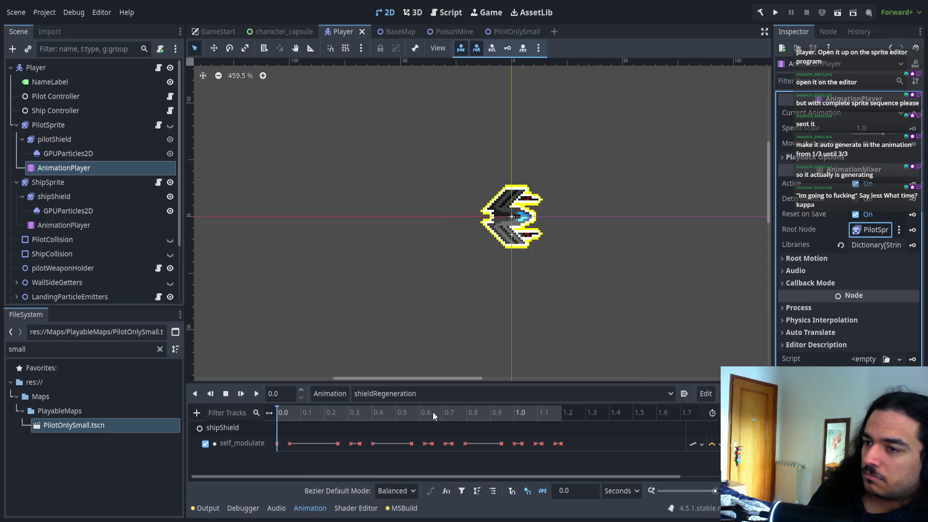
left_click(50, 226)
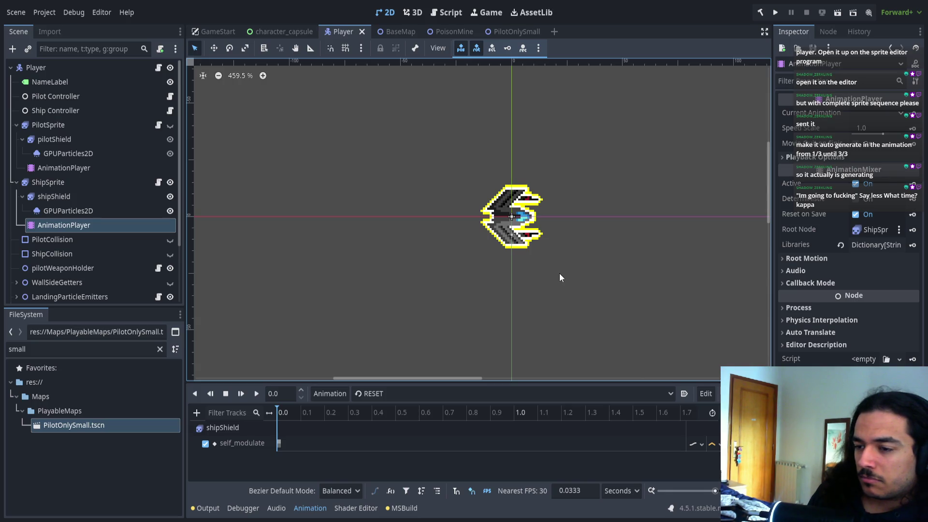
left_click(406, 393)
- Play the ship shield's shieldRegeneration flash, then select PilotSprite's AnimationPlayer
left_click(396, 418)
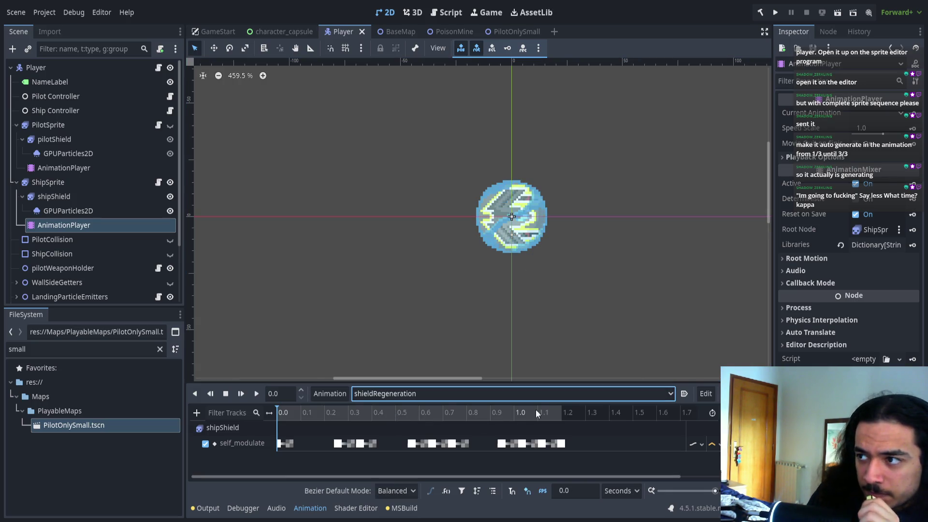
left_click(257, 393)
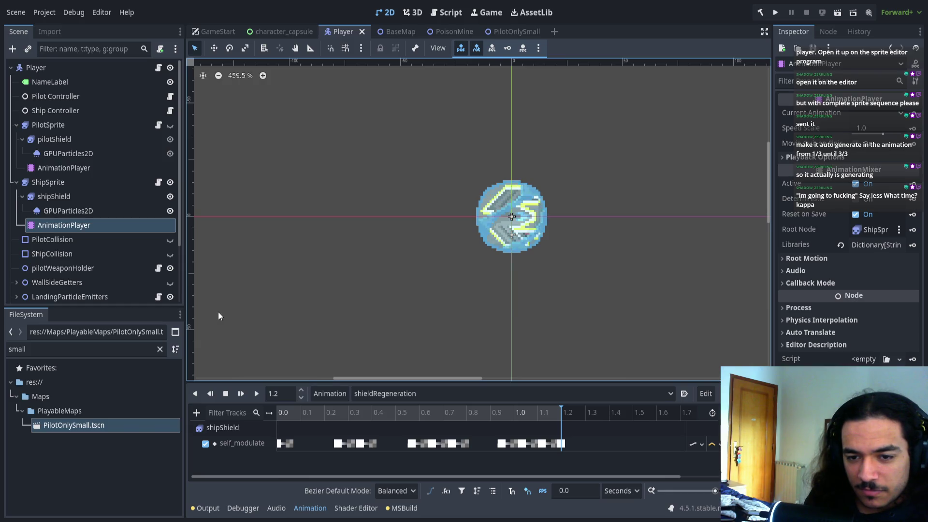
left_click(66, 168)
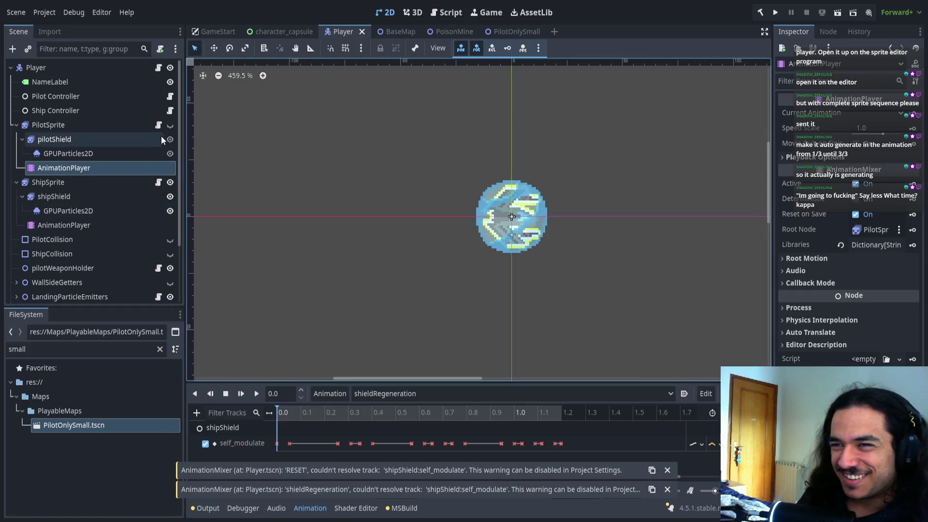
- Hide ShipSprite and play the pilot's shieldRegeneration, inspecting its self_modulate track
left_click(170, 183)
left_click(97, 155)
left_click(106, 168)
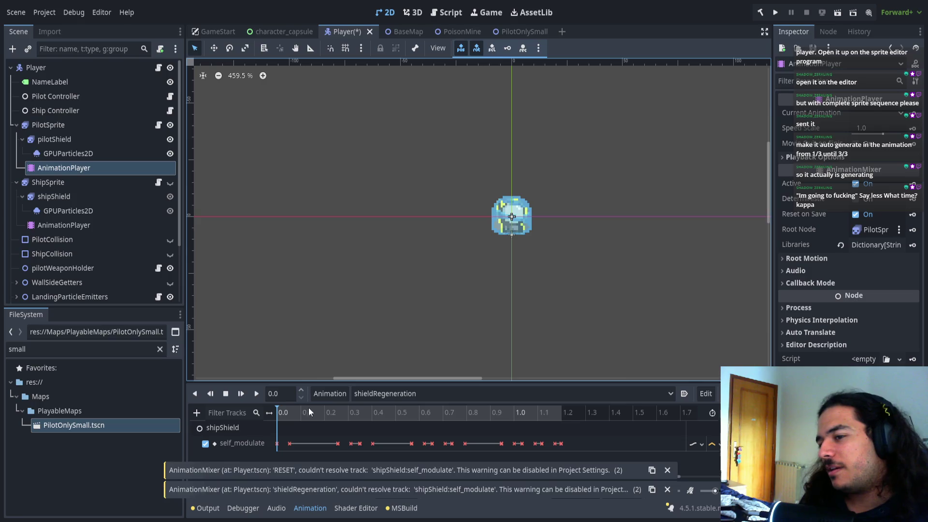
left_click(256, 394)
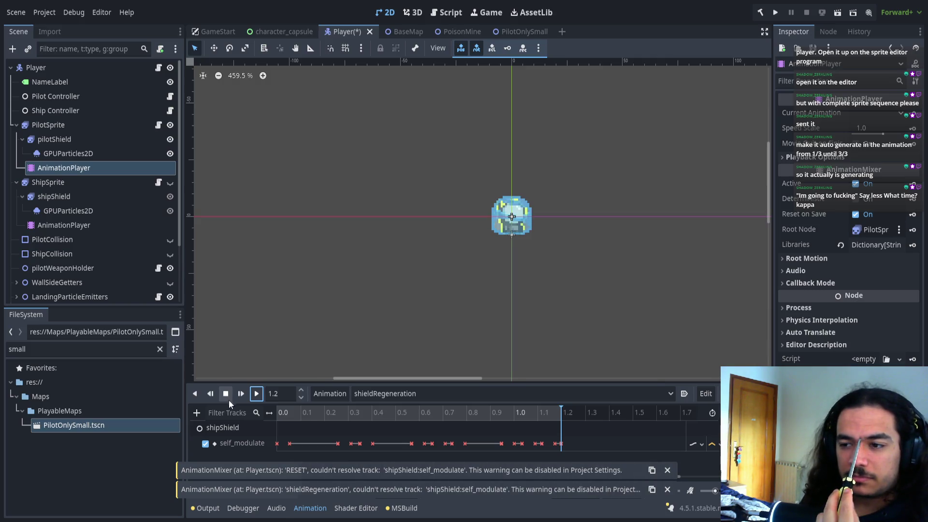
left_click(233, 424)
left_click(229, 444)
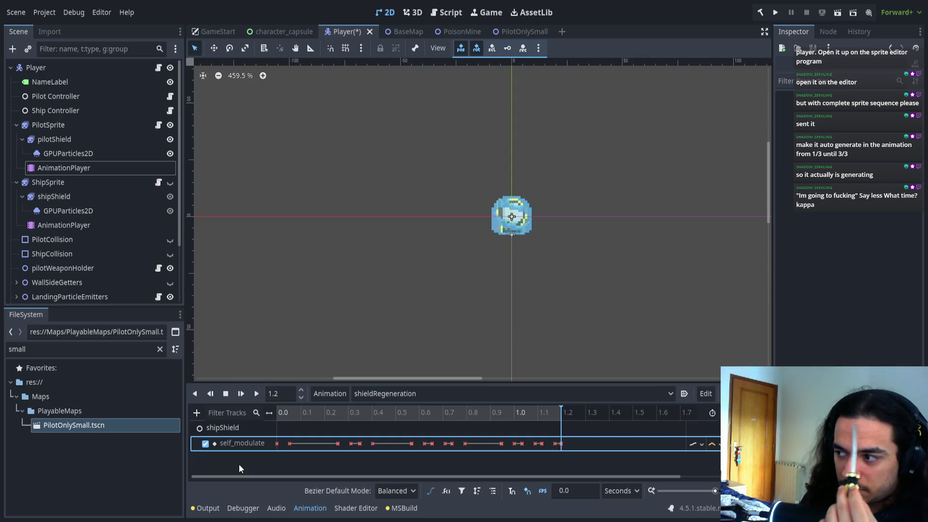
left_click(364, 387)
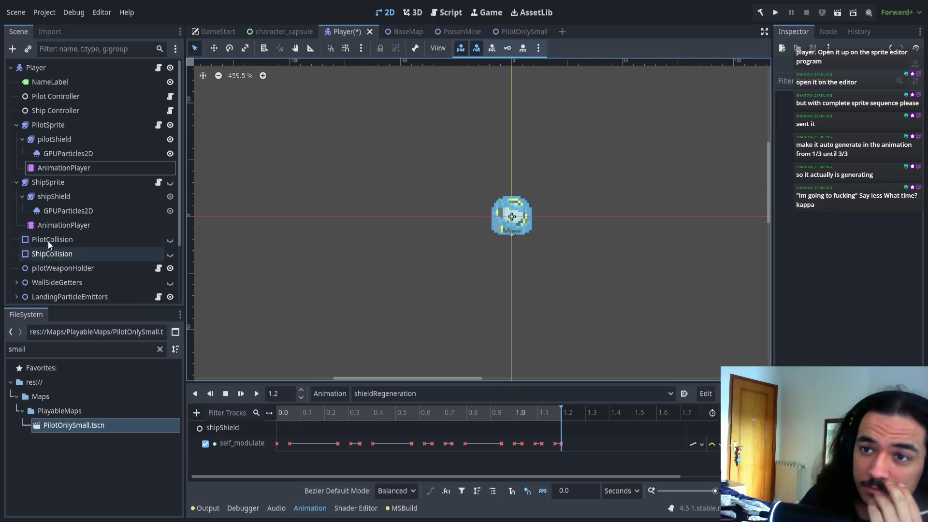
- Compare with the ship's AnimationPlayer, then expand the pilot player's animation libraries
left_click(48, 228)
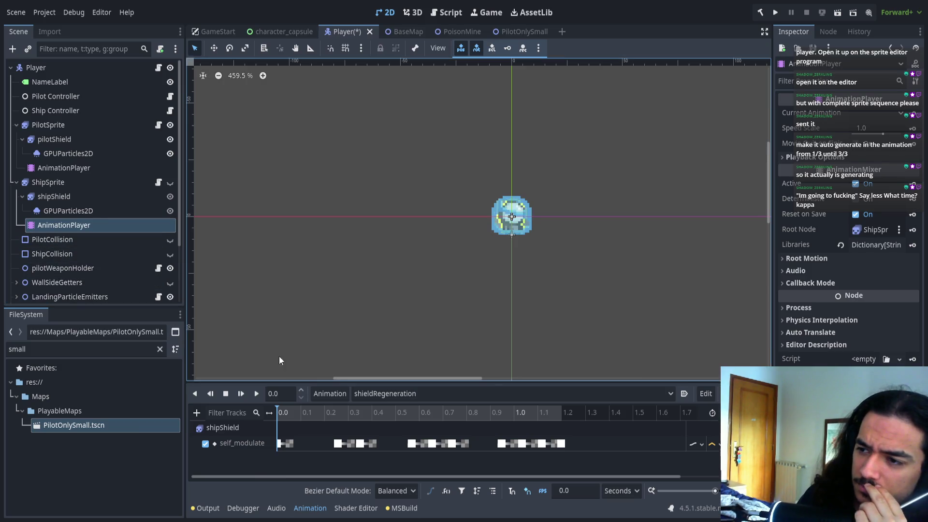
left_click(61, 167)
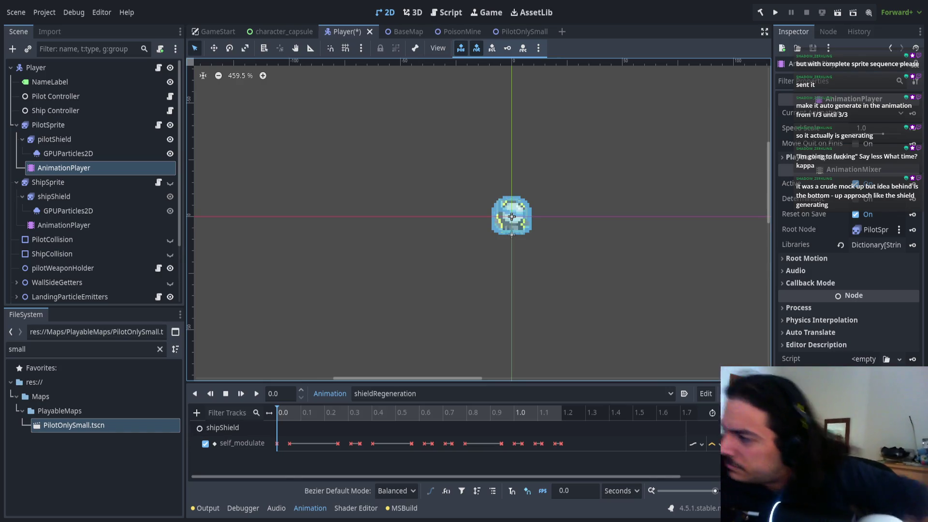
left_click(859, 249)
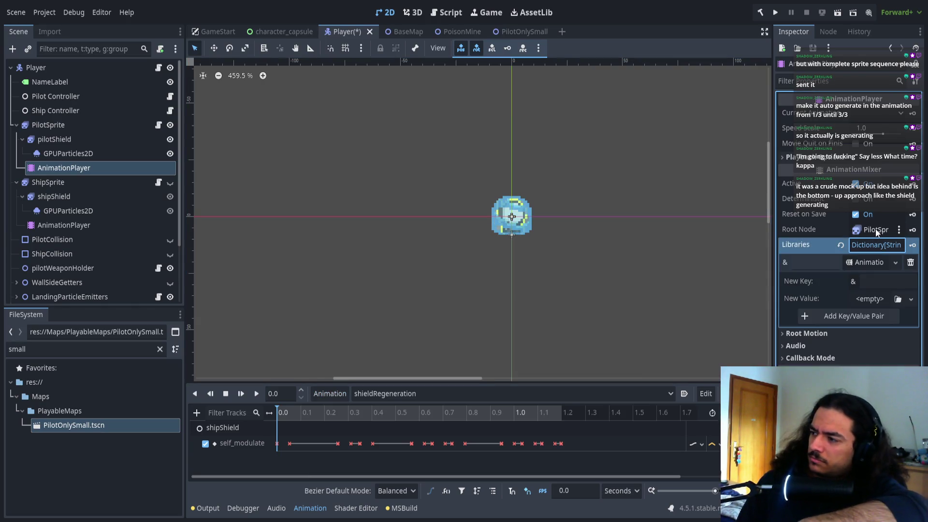
left_click(874, 245)
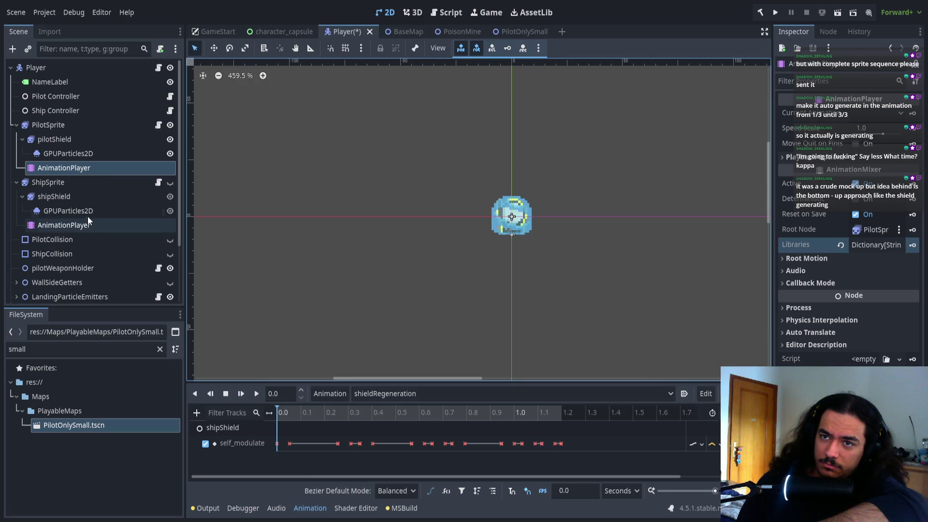
left_click(61, 135)
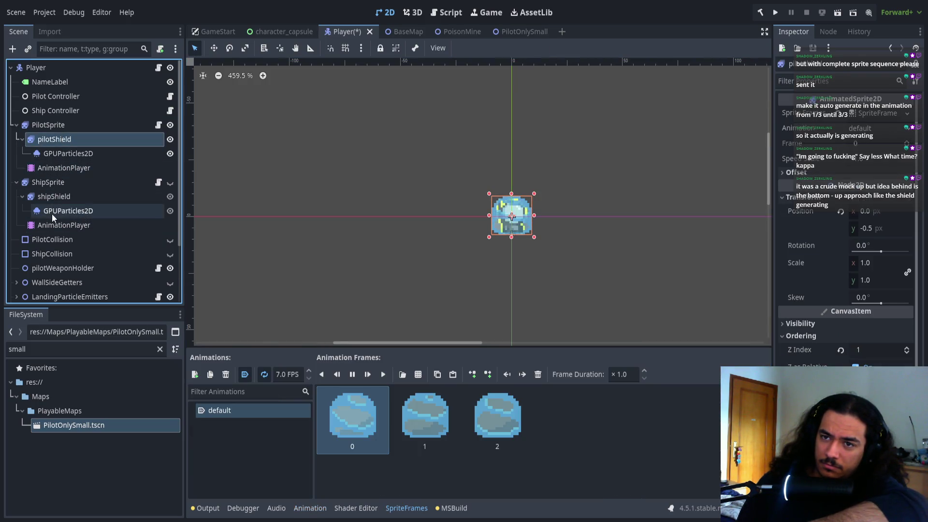
left_click(63, 197)
left_click(63, 226)
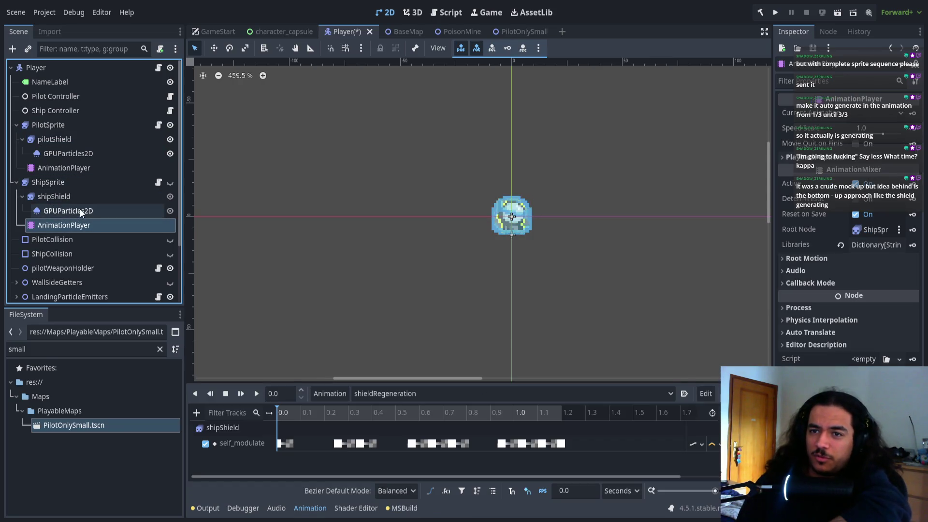
left_click(80, 210)
left_click(77, 225)
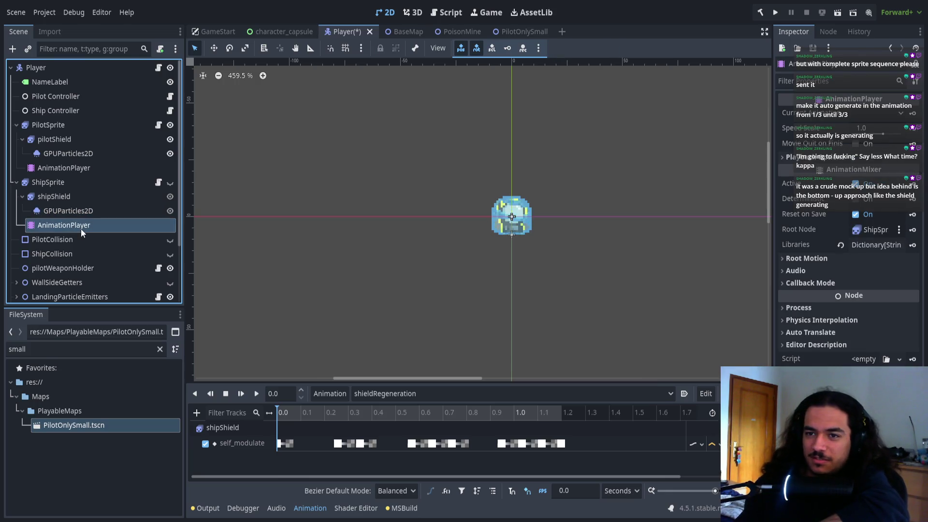
key("Delete")
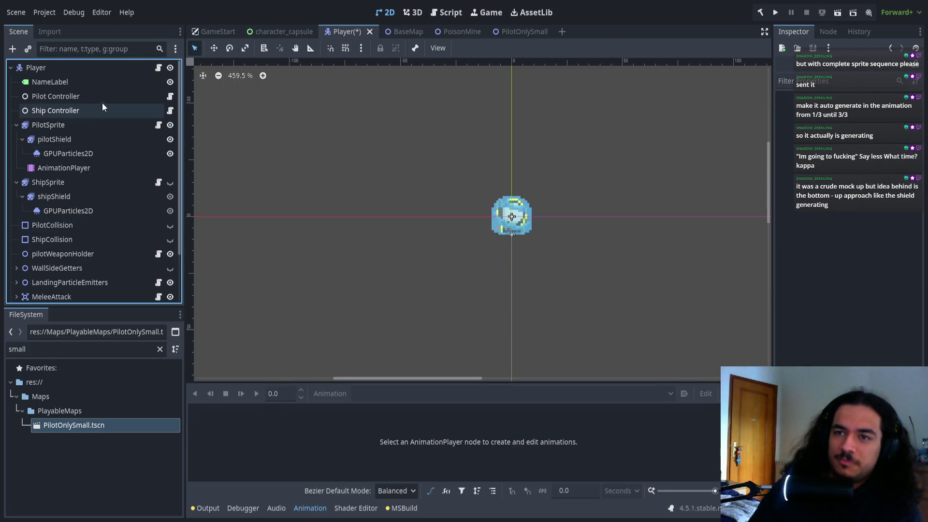
left_click(95, 138)
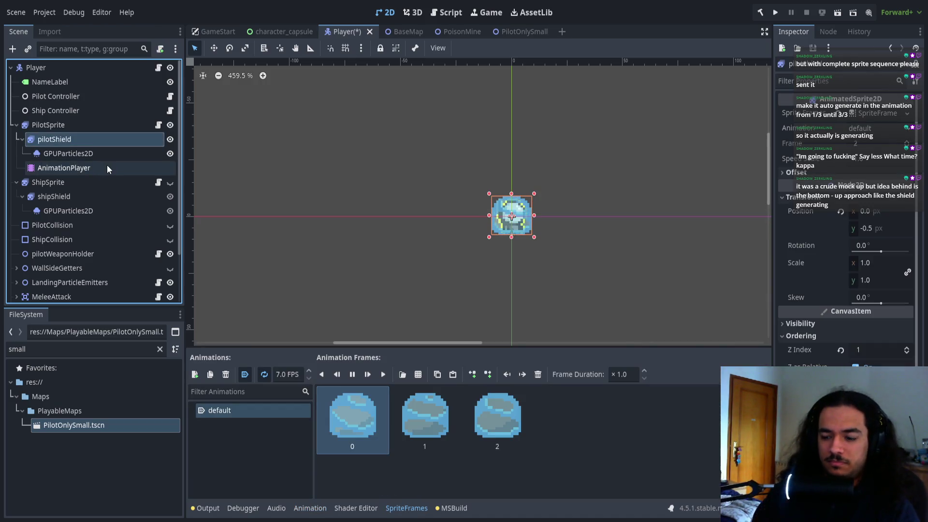
left_click(79, 167)
key("ctrl+c")
left_click(94, 198)
key("ctrl+shift+v")
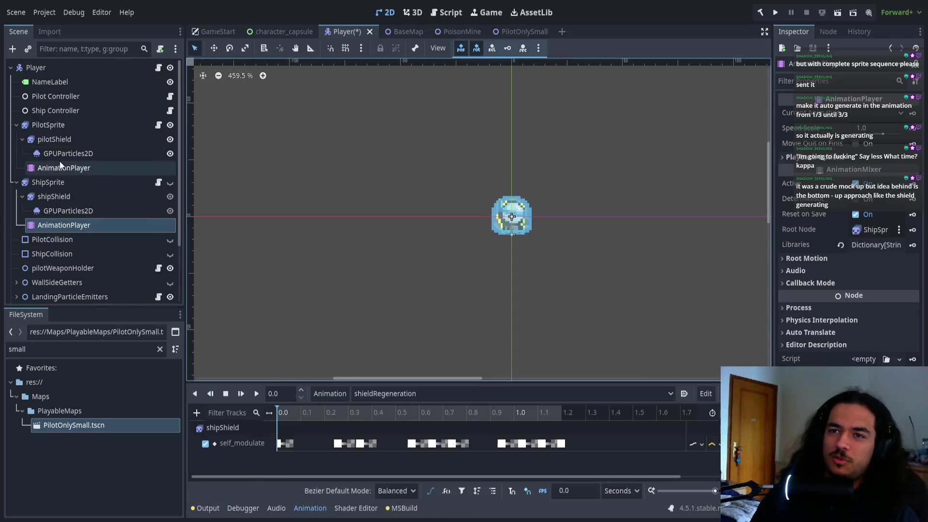
- Undo the pilotShield-to-shipShield rename and check the pilot's RESET and shieldRegeneration animations
left_click(59, 162)
left_click(382, 393)
left_click(372, 403)
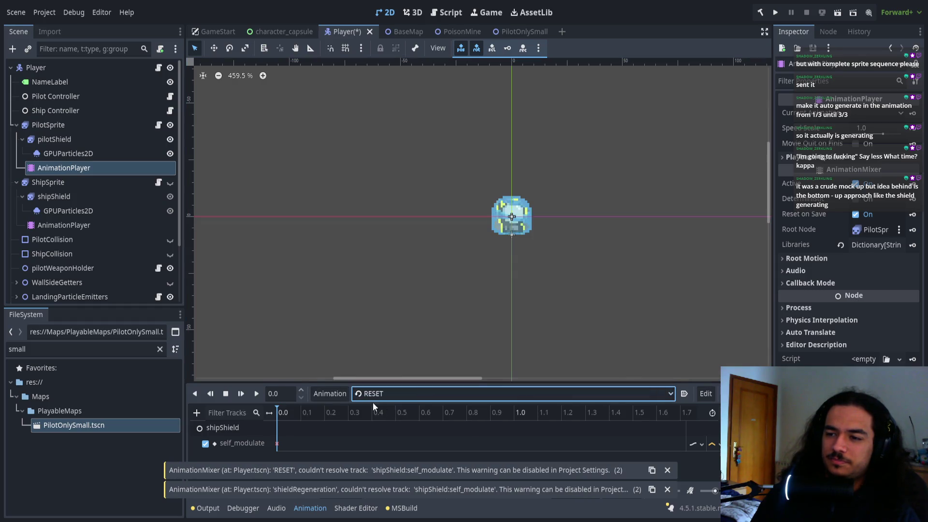
left_click(72, 140)
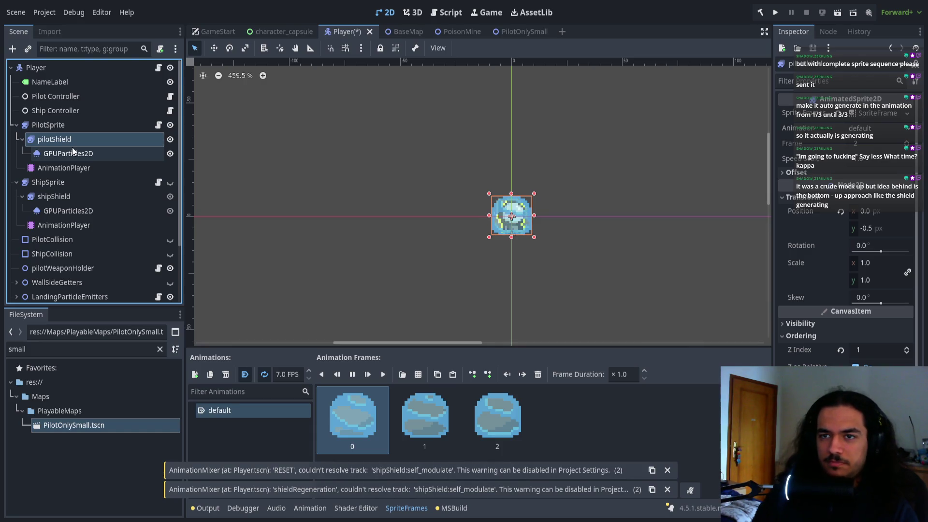
left_click(79, 179)
left_click(85, 140)
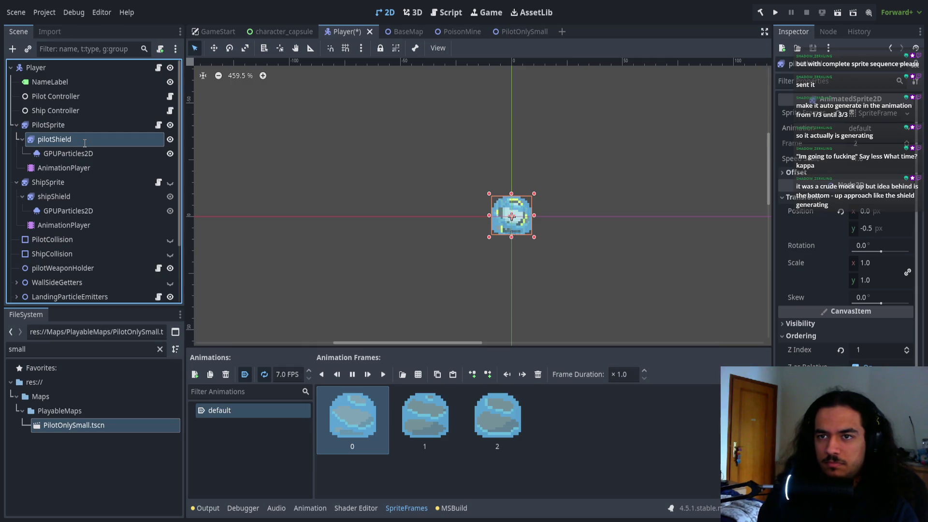
key("ctrl+z")
left_click(87, 167)
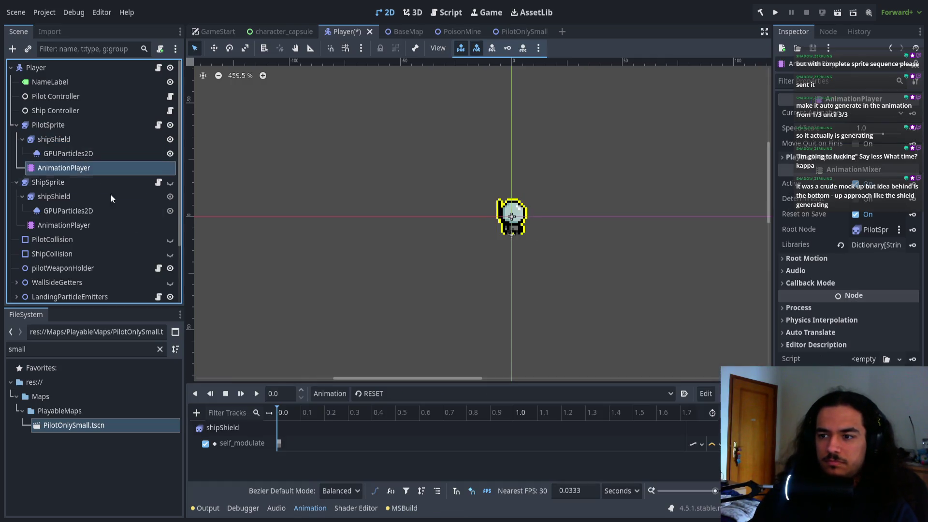
scroll(388, 395, "down", 1)
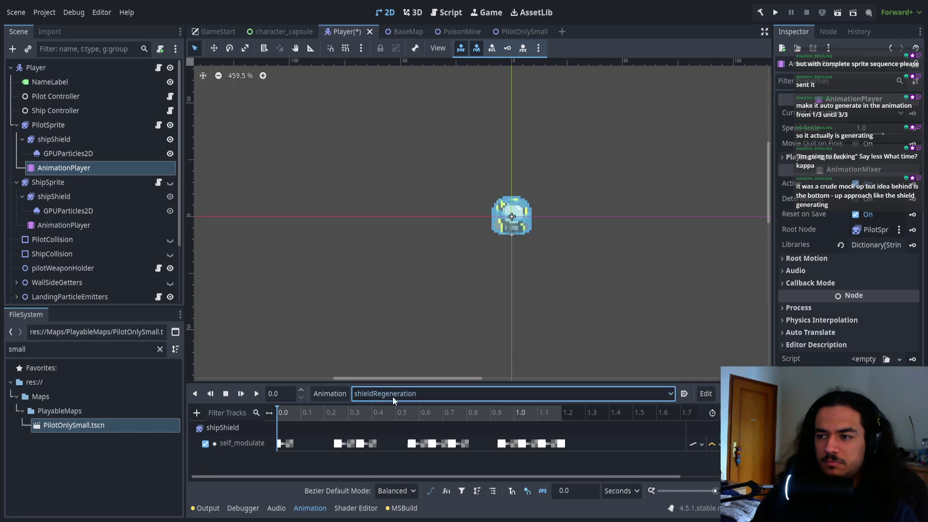
scroll(391, 397, "up", 1)
left_click(391, 397)
left_click(385, 416)
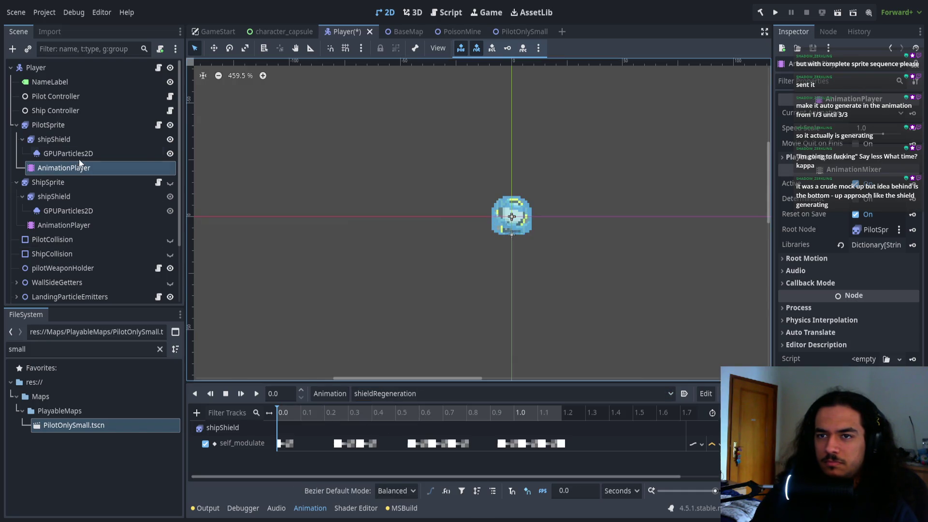
- Rename PilotSprite's shield node to pilotShield
left_click(82, 161)
key("Up")
key("Up")
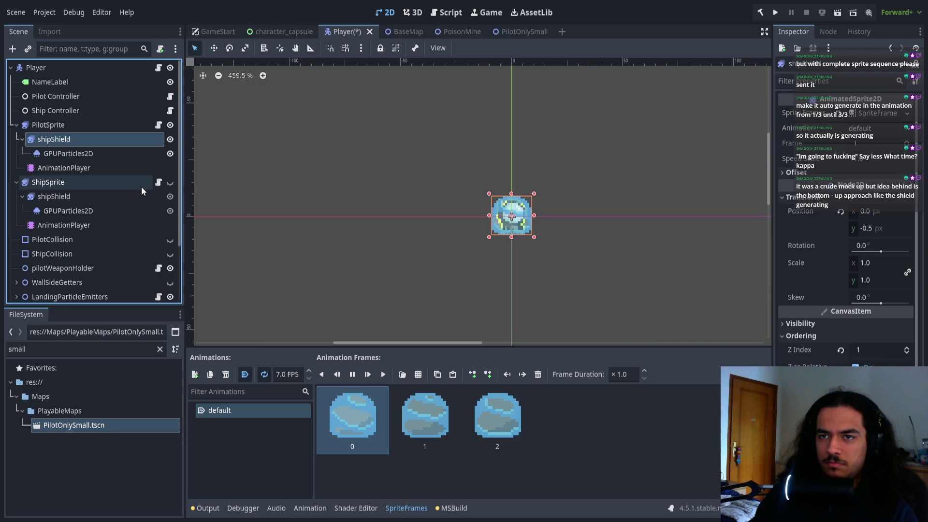
type("pilotShield")
key("Return")
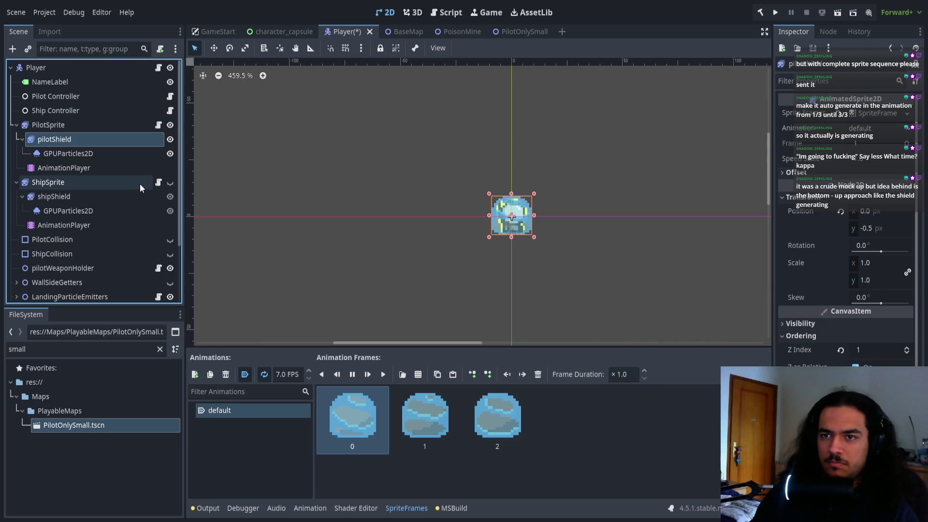
- Recheck the pilot player's RESET and shieldRegeneration tracks, then select ShipSprite's AnimationPlayer
left_click(126, 167)
left_click(358, 390)
left_click(373, 413)
left_click(381, 399)
left_click(381, 422)
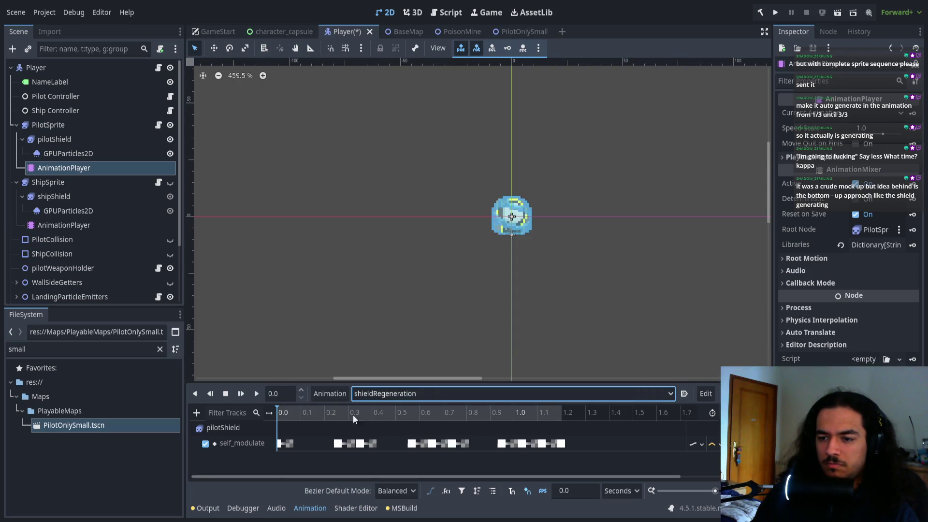
left_click(88, 225)
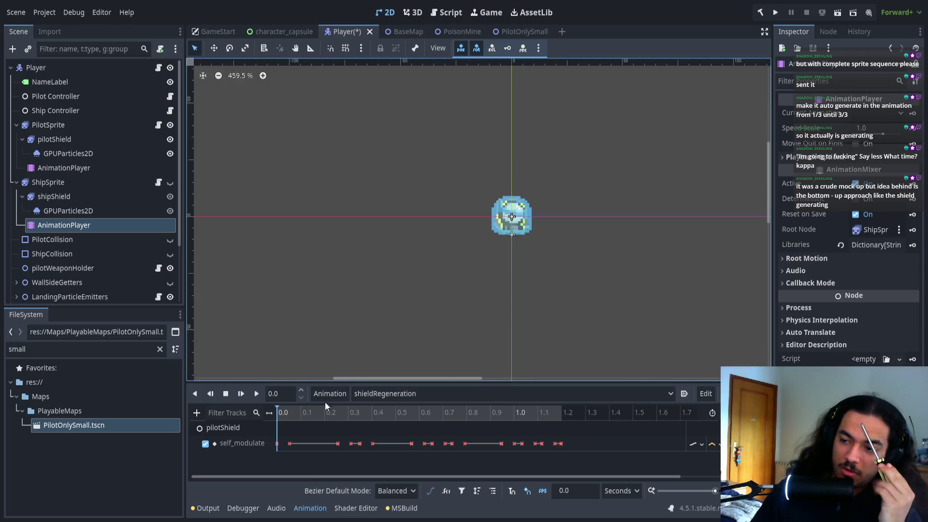
- Set the ship player to RESET, then undo the pilot shield rename and view shieldRegeneration
left_click(342, 392)
left_click(434, 267)
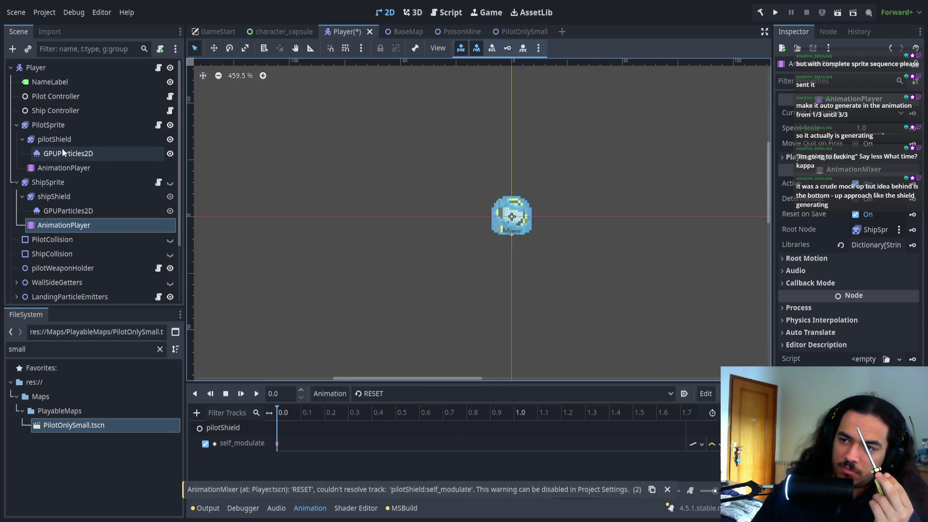
left_click(58, 168)
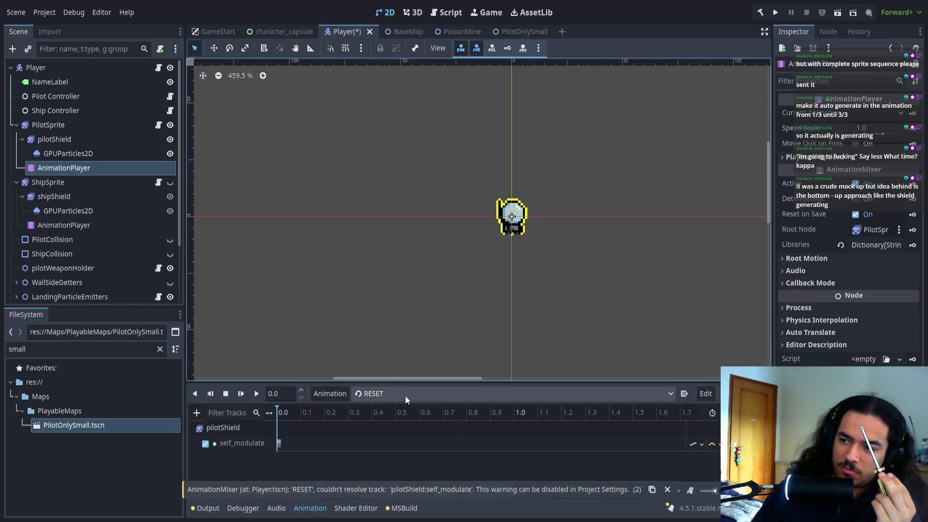
left_click(363, 442)
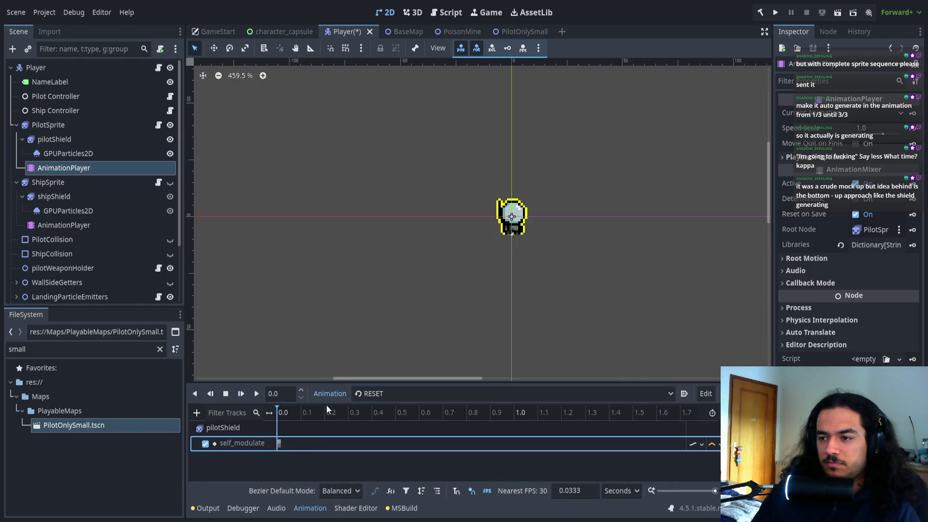
key("ctrl+z")
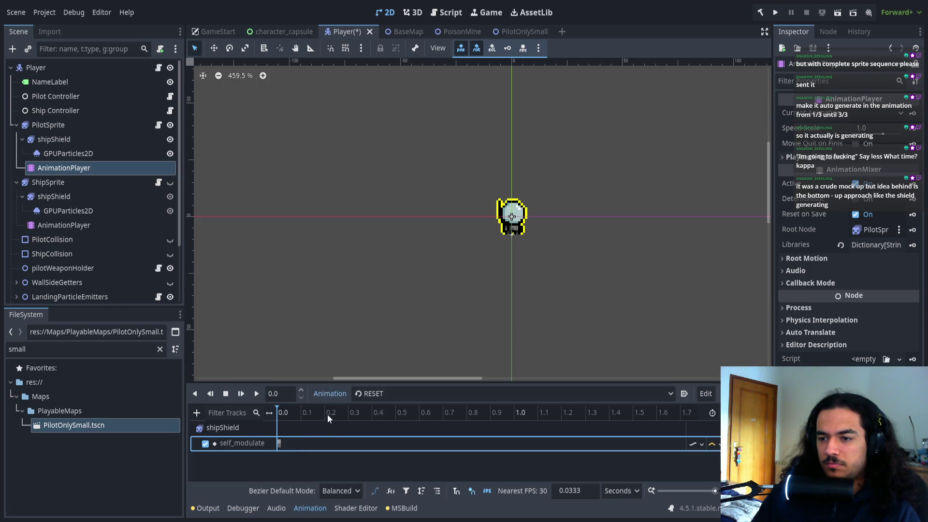
left_click(395, 392)
left_click(381, 408)
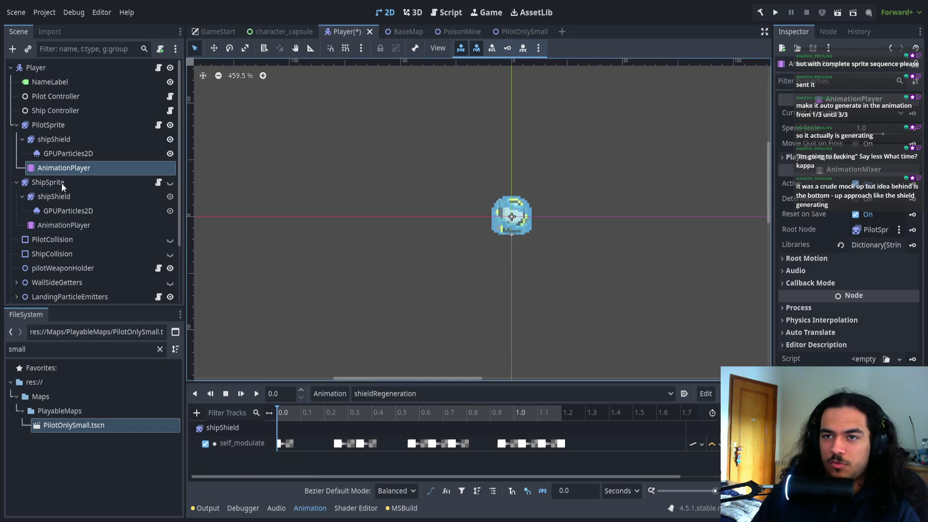
- Rename the pilot's shield node to piliotShield
left_click(67, 140)
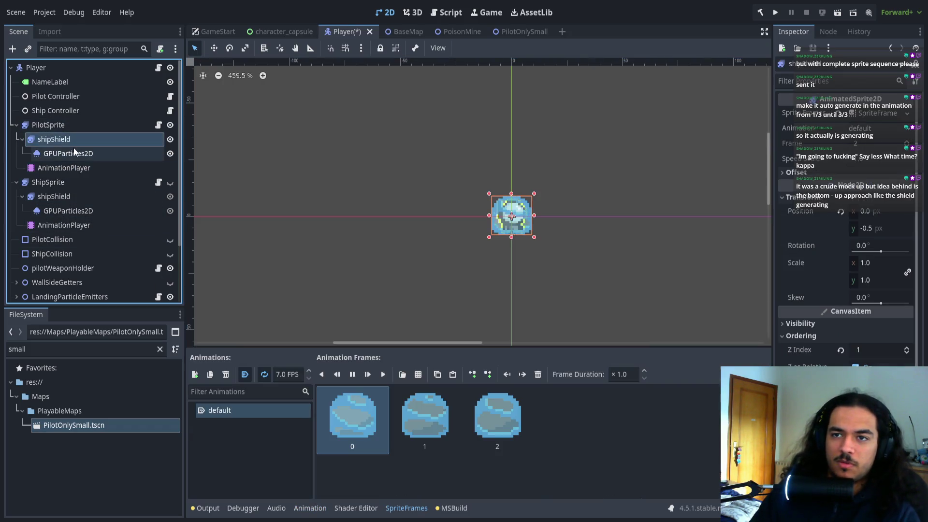
key("ctrl+z")
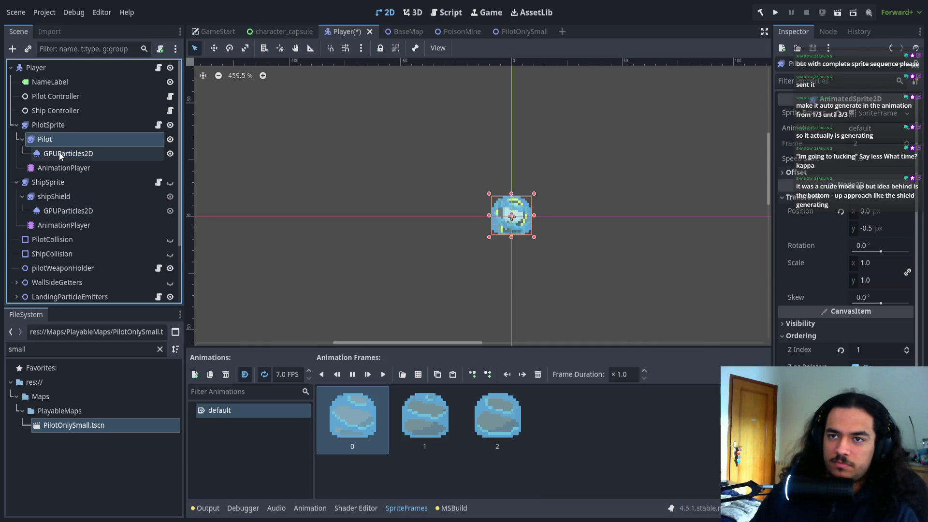
key("ctrl+shift+z")
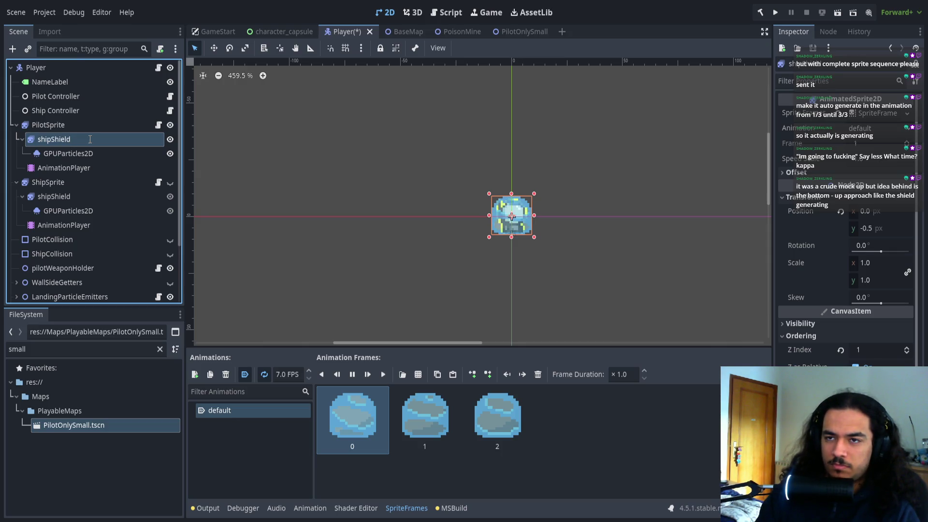
type("piliot")
key("Return")
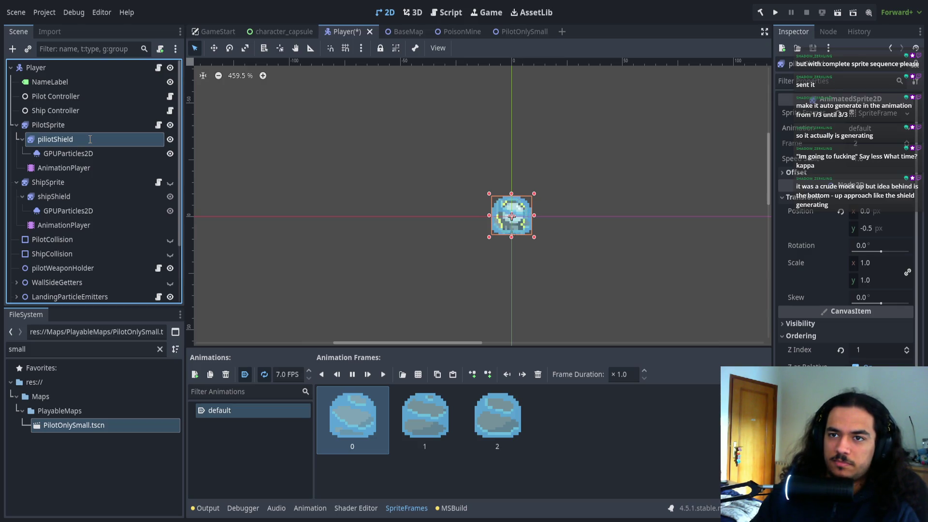
- Check the pilot's animation list, then delete ShipSprite's AnimationPlayer
left_click(69, 165)
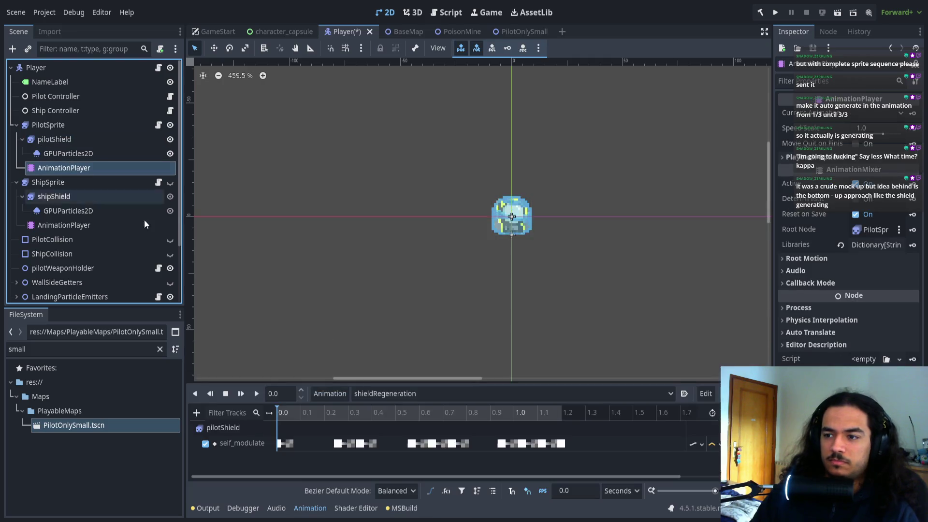
left_click(379, 388)
left_click(382, 424)
left_click(65, 222)
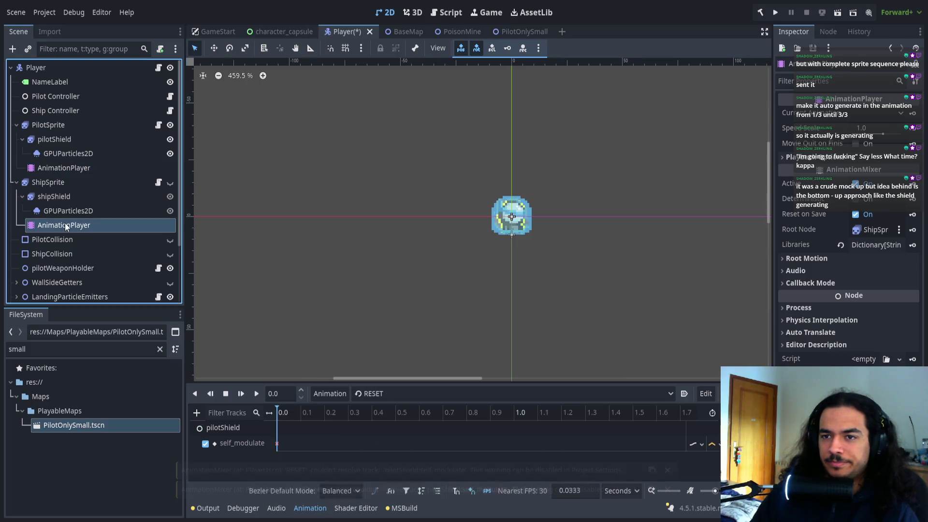
key("Delete")
left_click(70, 193)
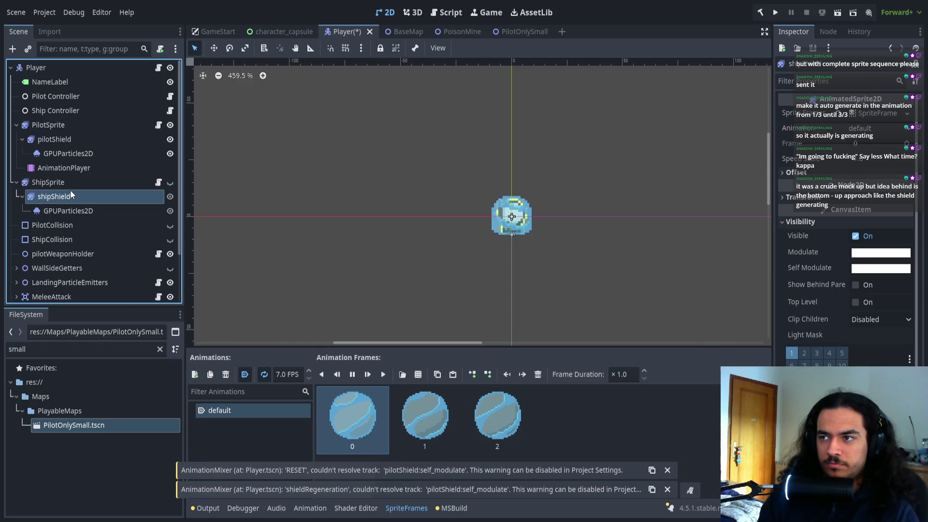
- Remove ShipSprite's old AnimationPlayer from the Player scene
key("ctrl+z")
key("ctrl+shift+z")
left_click(70, 192)
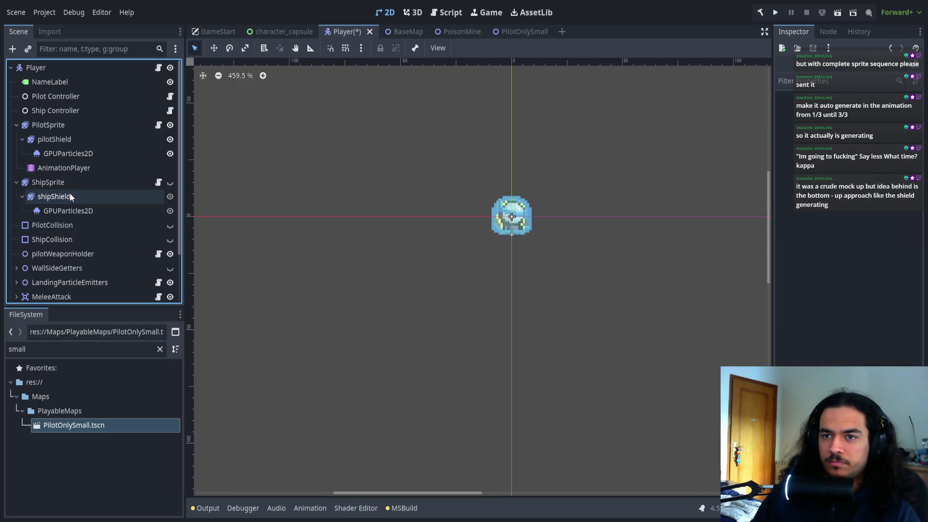
- Check ShipSprite's remaining children, shipShield and its GPUParticles2D, then reselect ShipSprite
left_click(67, 183)
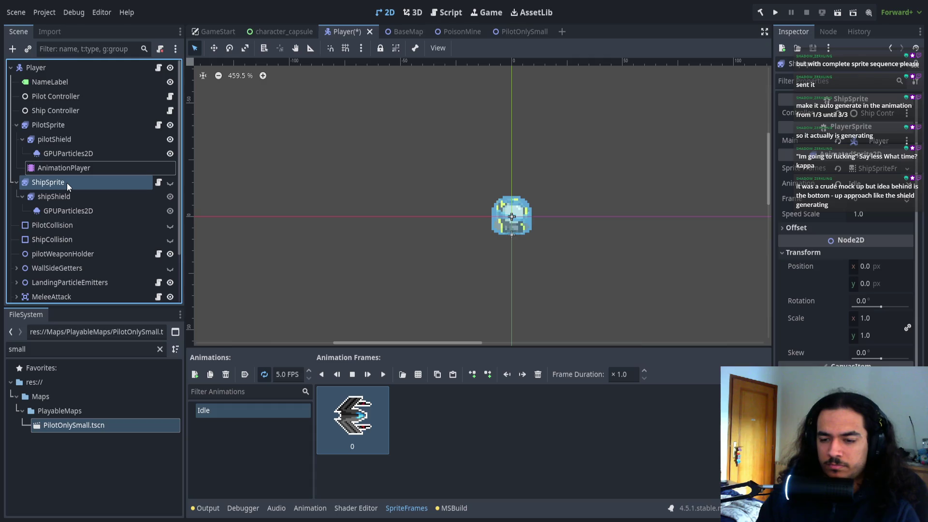
left_click(55, 196)
left_click_drag(57, 184, 53, 193)
left_click(54, 193)
left_click(68, 211)
left_click(69, 194)
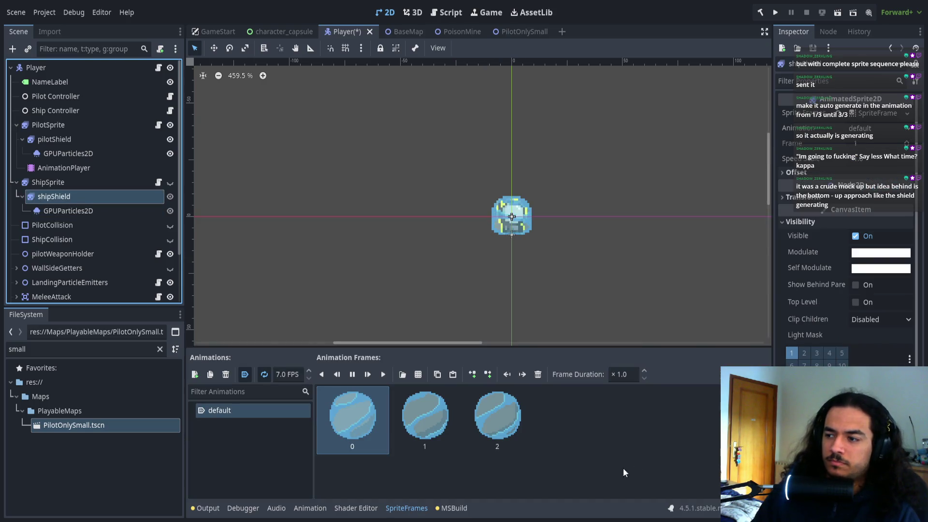
left_click(77, 182)
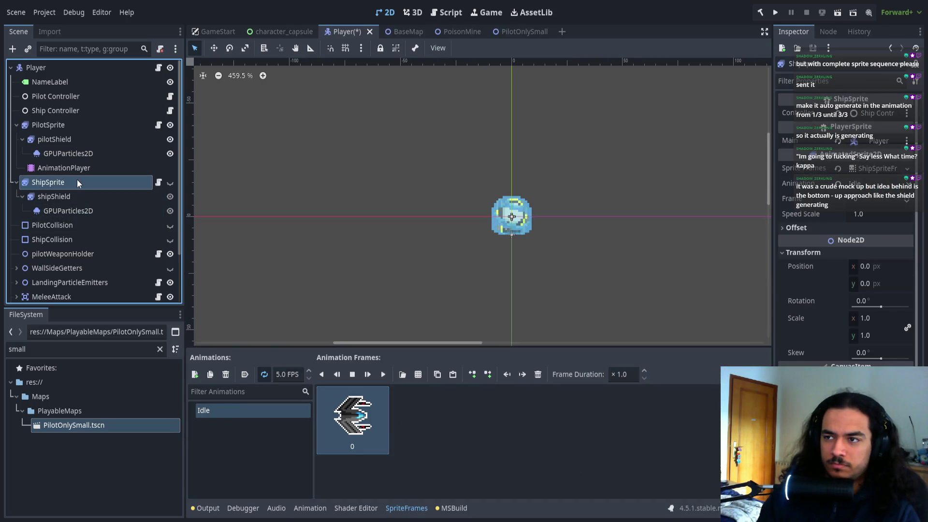
- Add a fresh AnimationPlayer under ShipSprite, discarding an accidental AnimationTree
key("ctrl+z")
key("ctrl+shift+z")
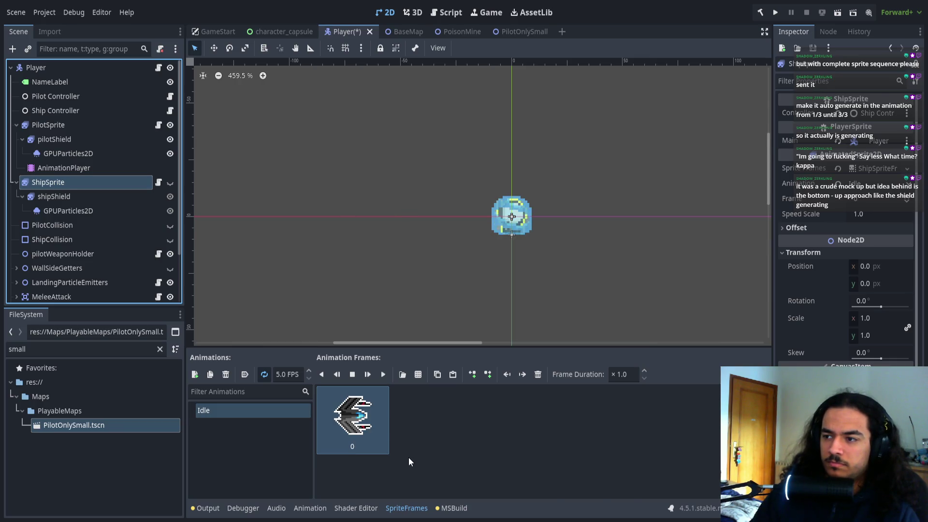
key("ctrl+v")
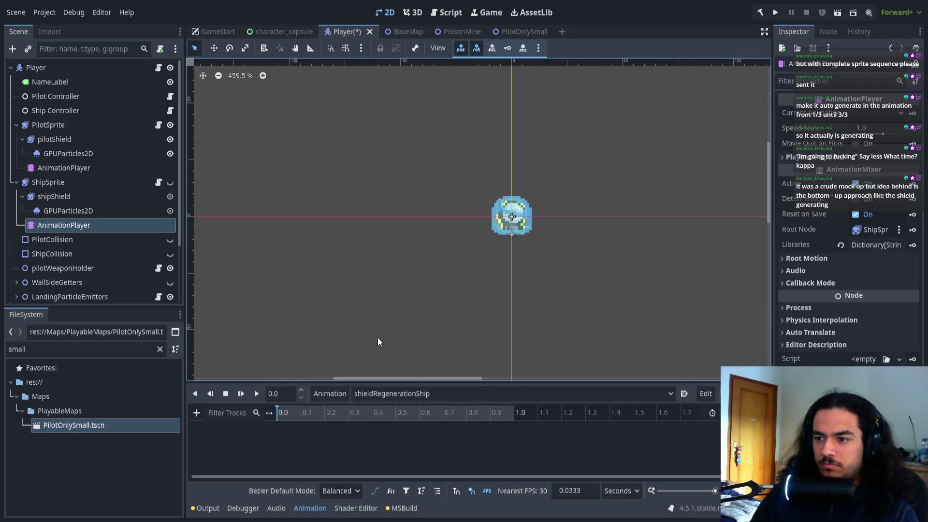
- Select PilotSprite's AnimationPlayer and open its animation list to reach shieldRegeneration
left_click(71, 167)
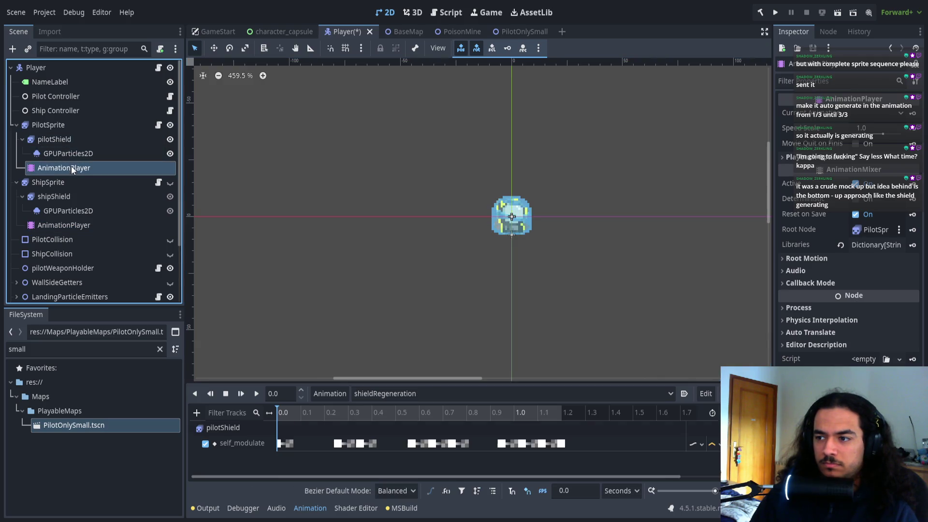
left_click(389, 393)
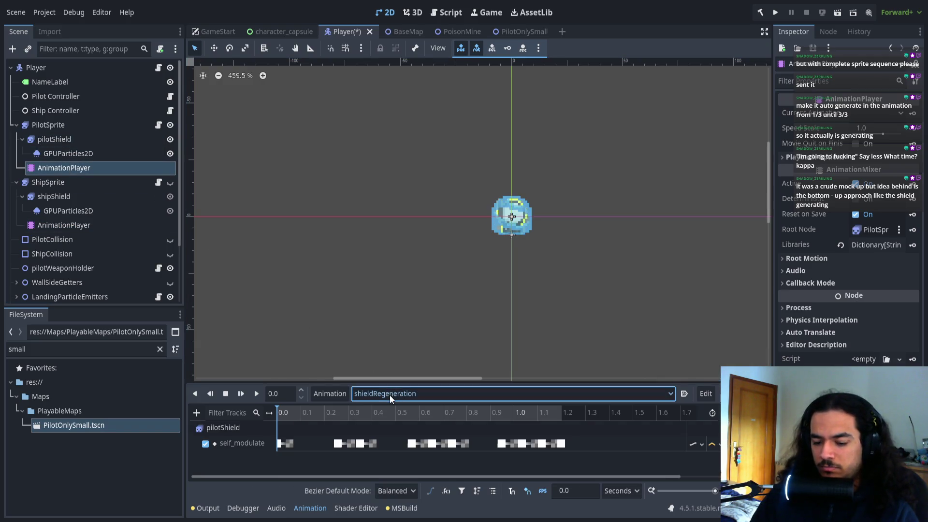
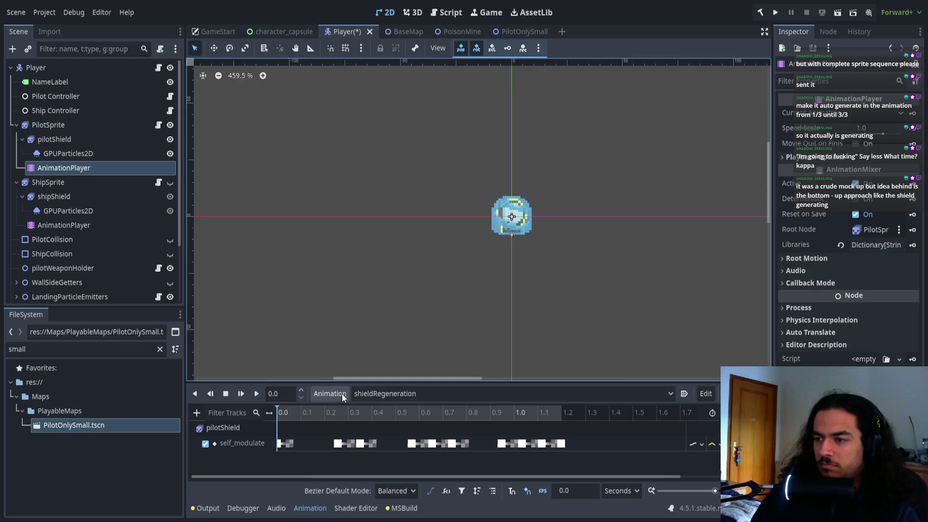
- Box-select all of the pilotShield self_modulate flicker keyframes in shieldRegeneration
left_click(89, 225)
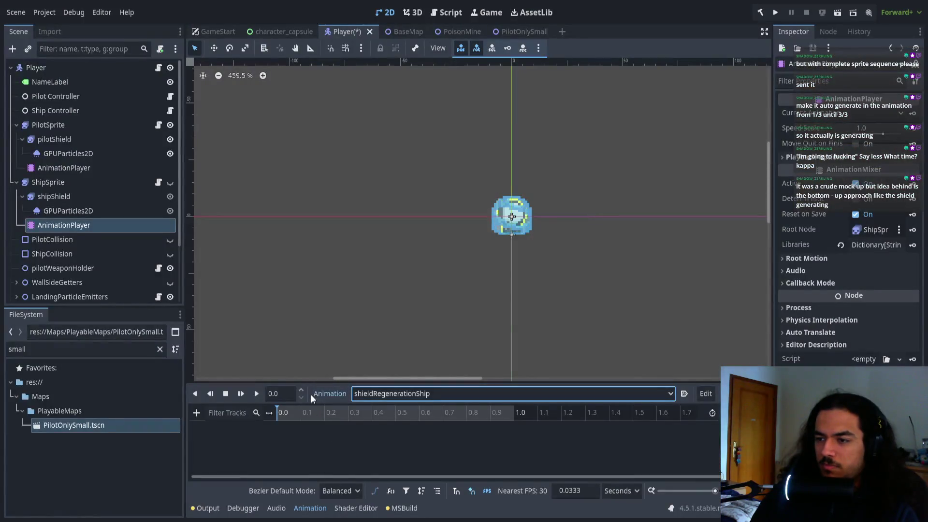
left_click(424, 274)
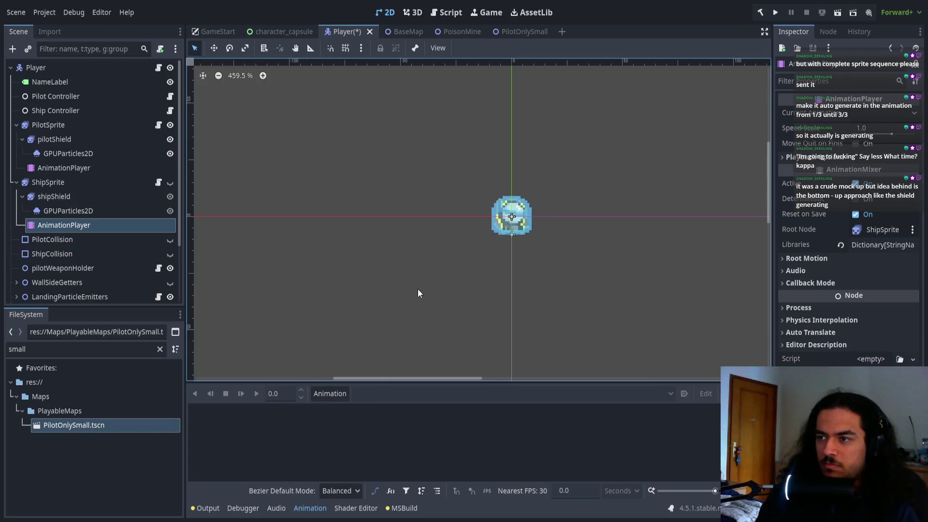
left_click(86, 168)
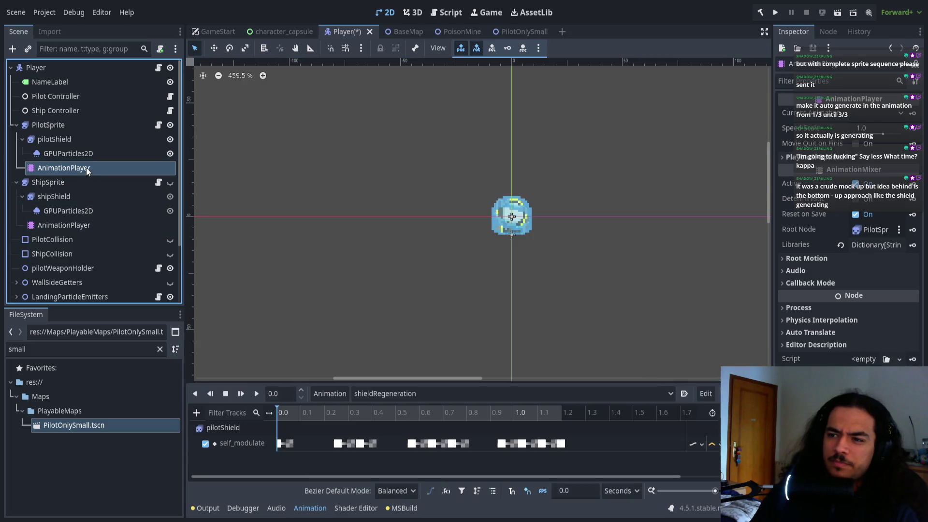
left_click(77, 227)
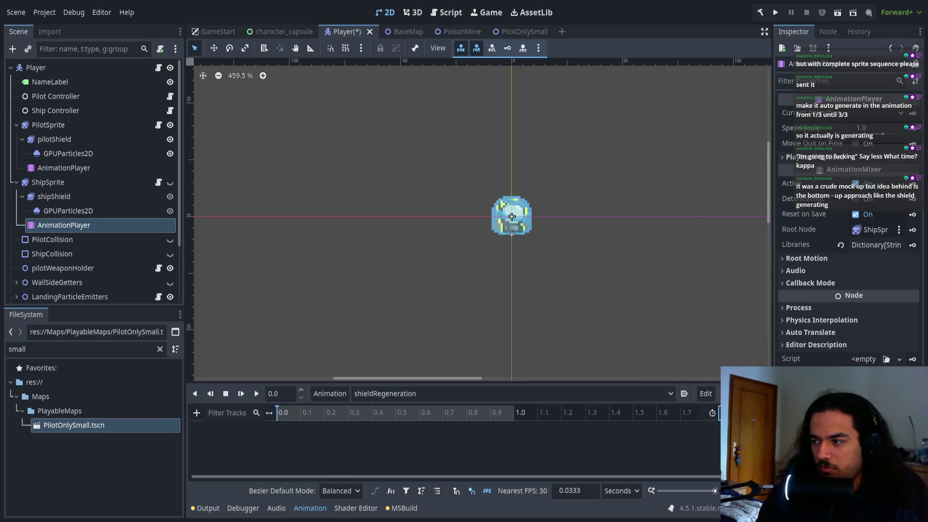
left_click(107, 167)
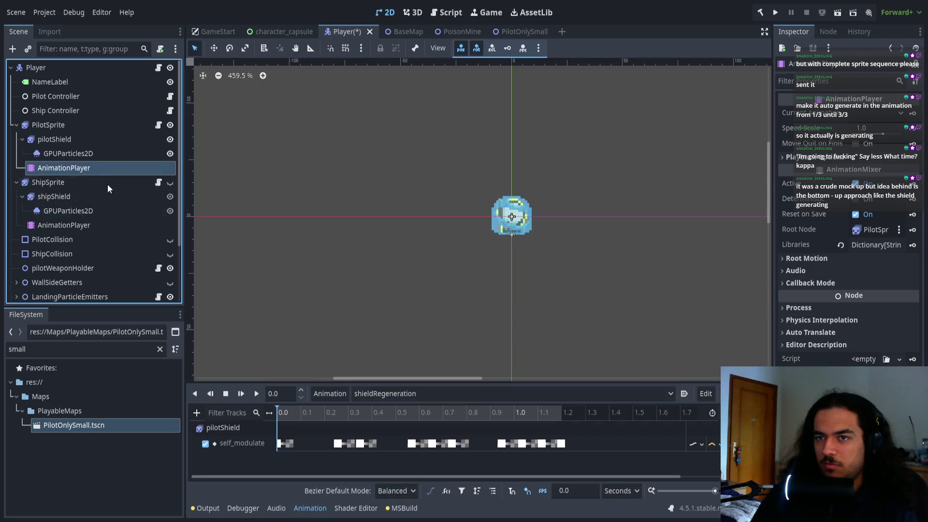
left_click_drag(575, 454, 275, 432)
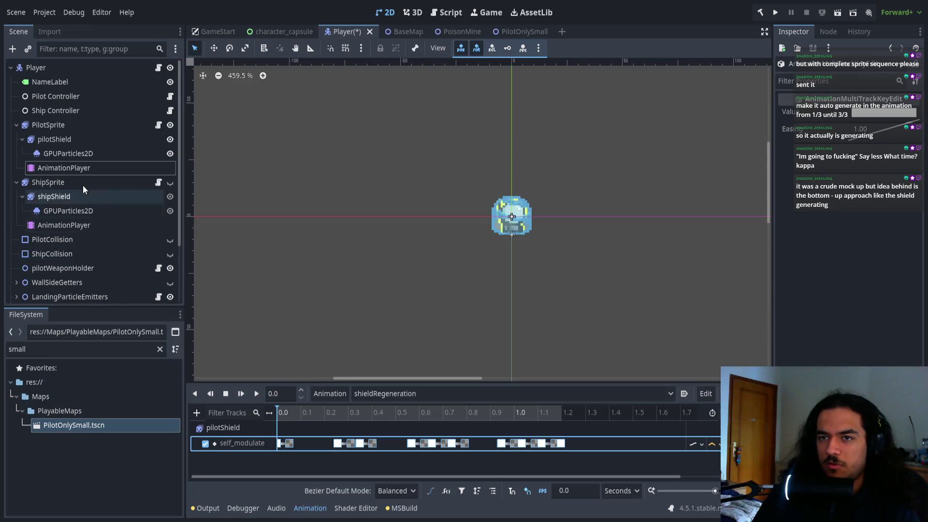
- Paste the flicker track and its keyframes into ShipSprite's shieldRegeneration animation
left_click(51, 226)
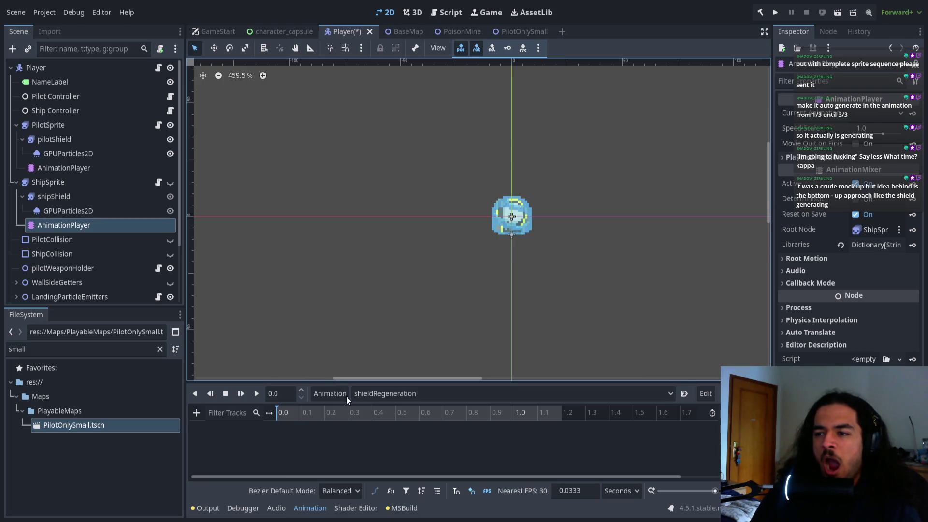
left_click(291, 443)
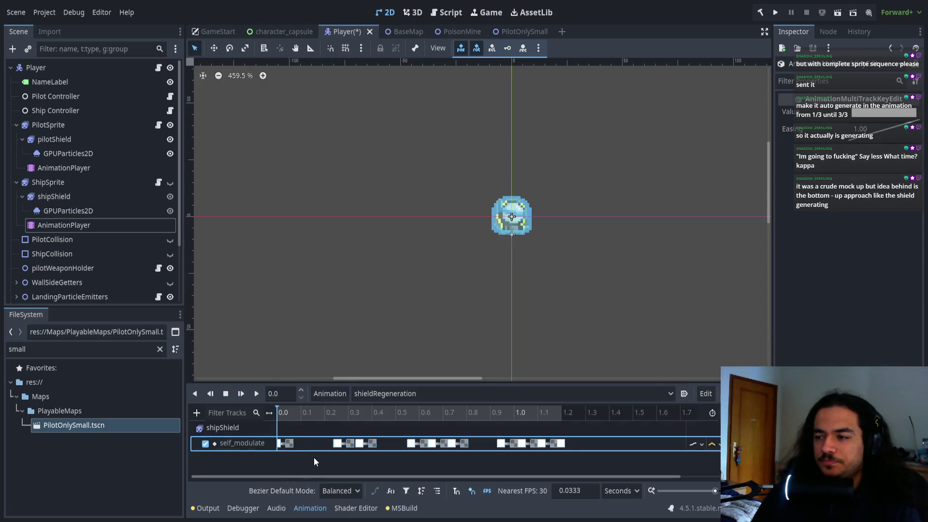
left_click(257, 394)
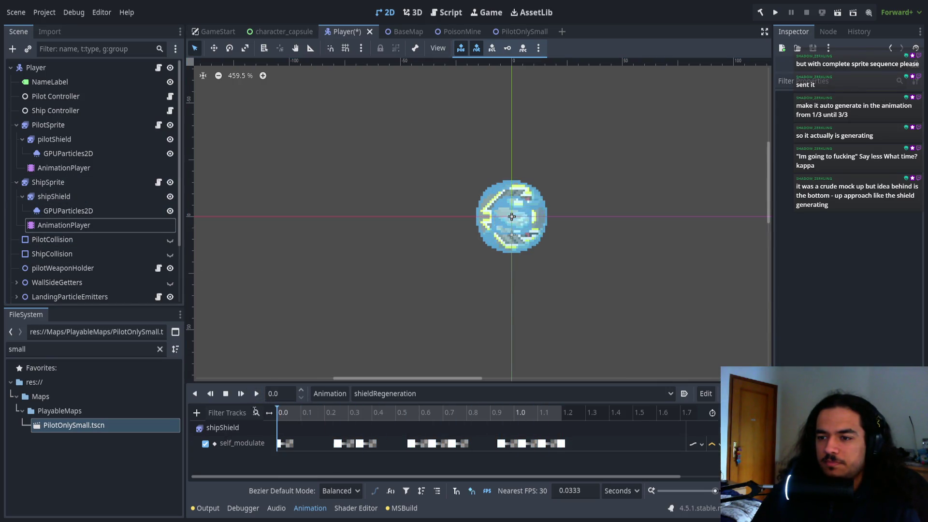
- Play the ship shieldRegeneration animation, then replay the pilot's version from the start
left_click(257, 394)
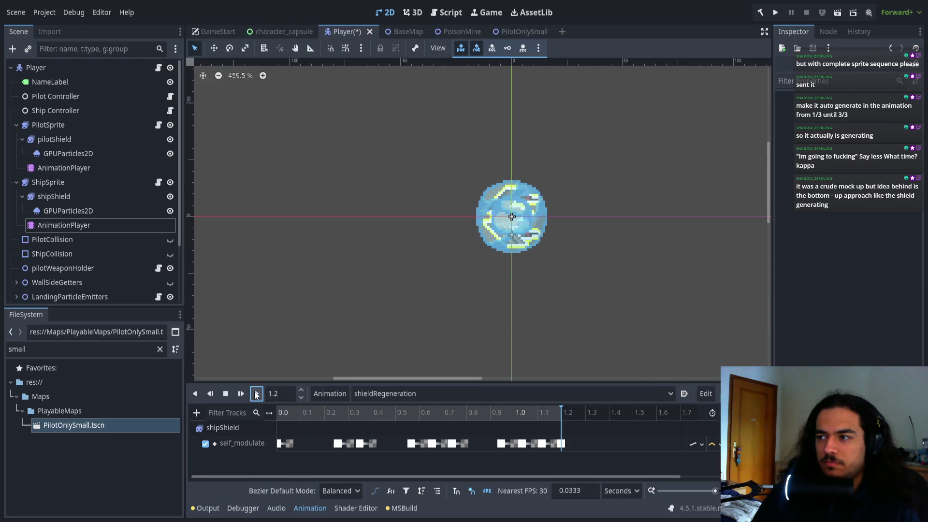
left_click(101, 169)
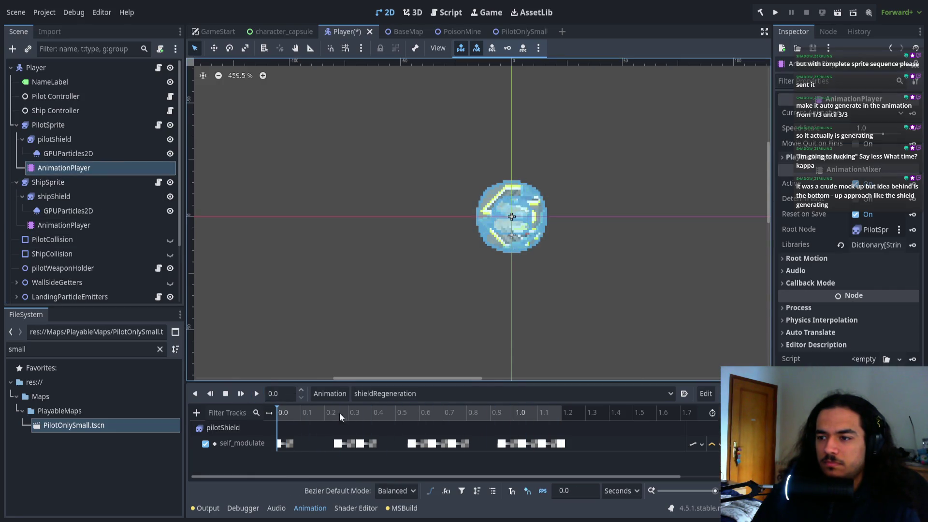
left_click(259, 393)
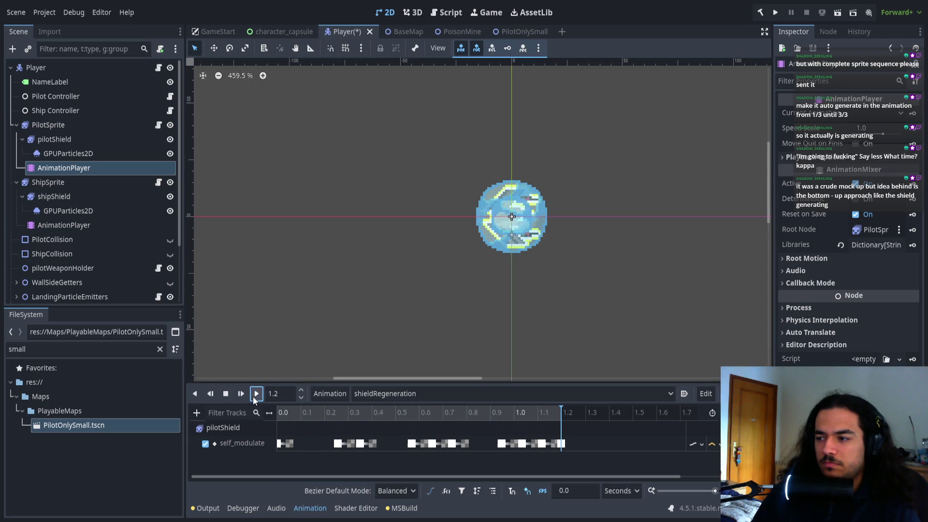
left_click(251, 398)
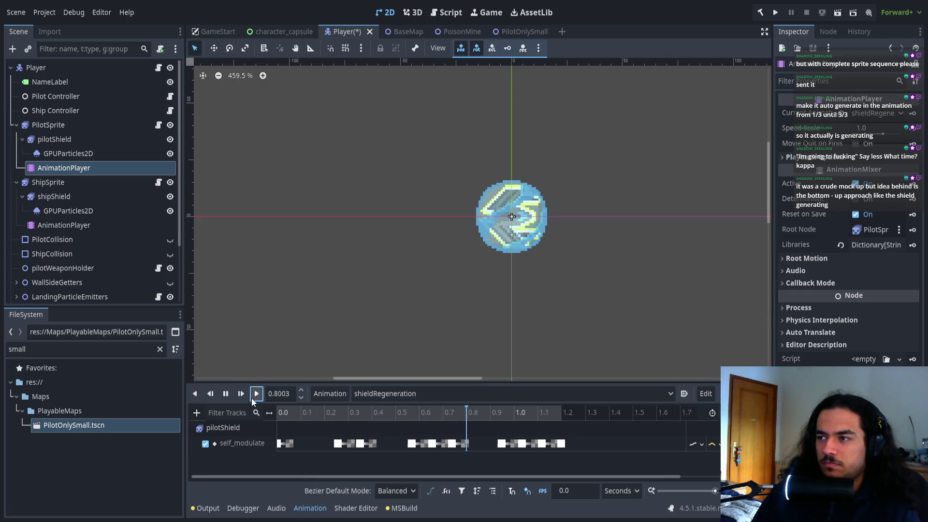
left_click(255, 398)
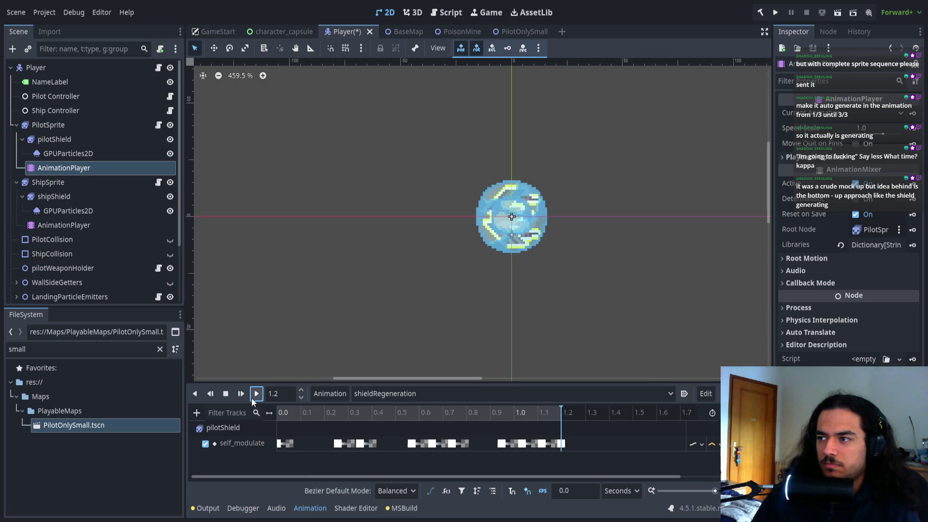
- Scrub and zoom the timeline to inspect the last flicker burst near 1.2 seconds
left_click(552, 416)
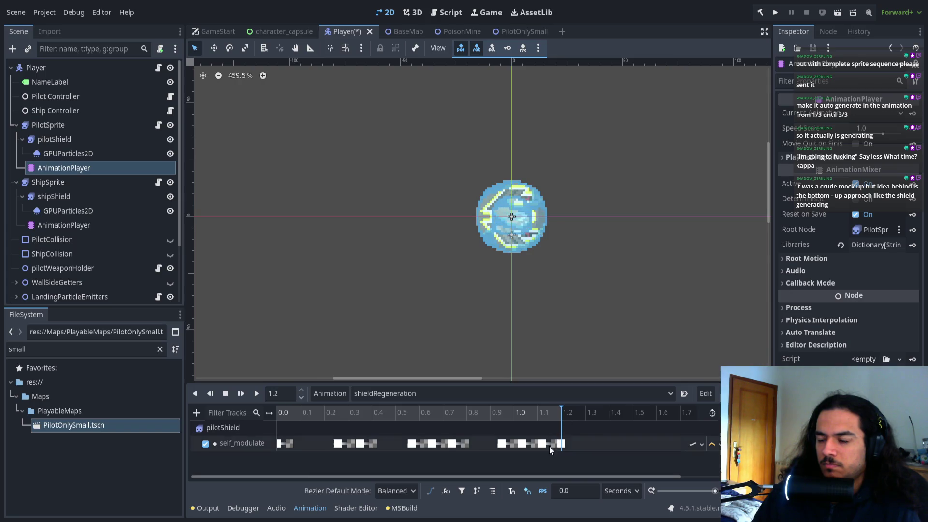
scroll(555, 448, "up", 5)
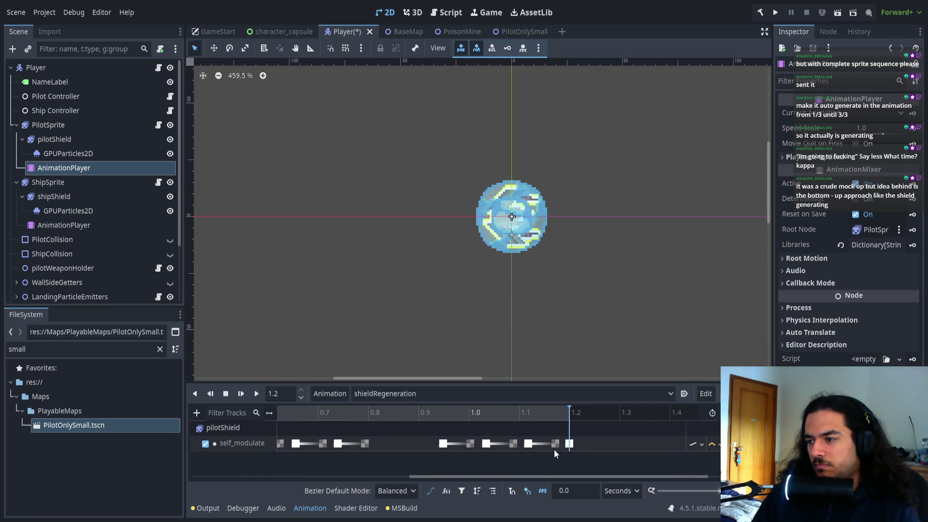
scroll(554, 449, "down", 3)
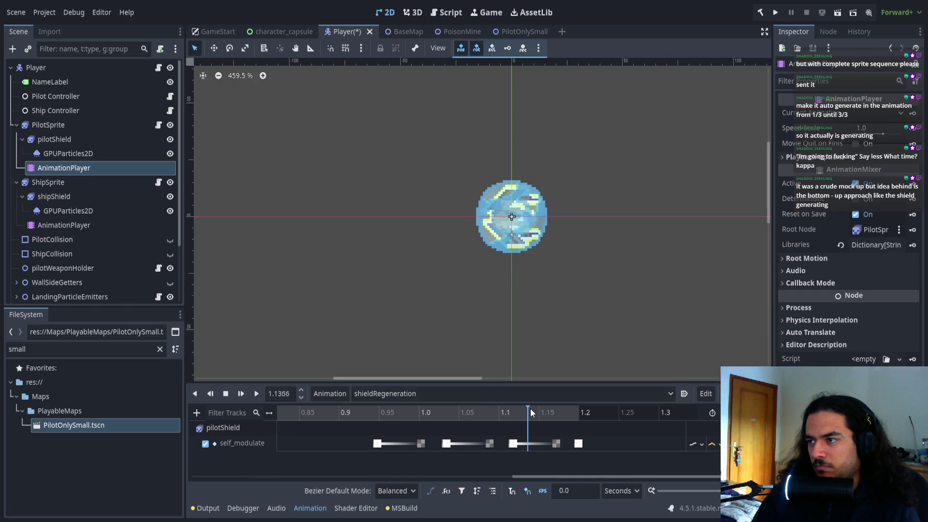
left_click(578, 443)
scroll(538, 440, "down", 3)
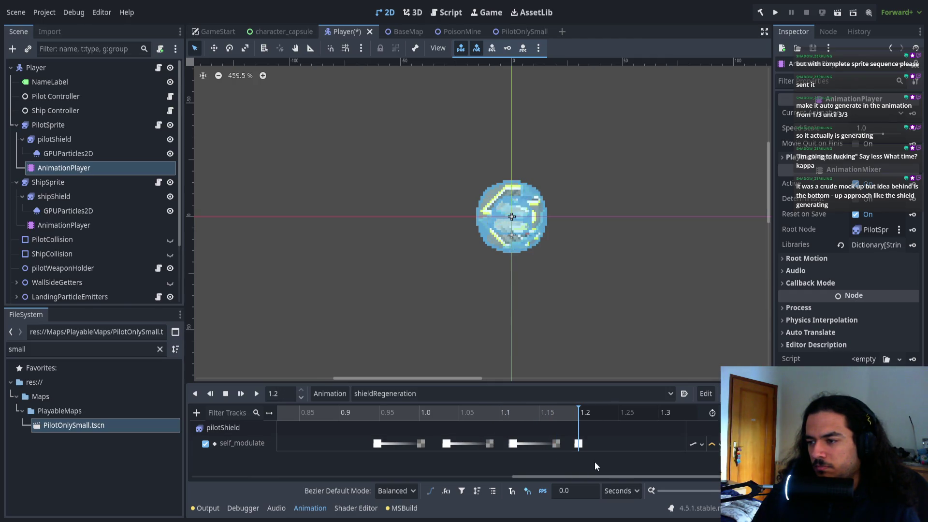
scroll(595, 461, "down", 4)
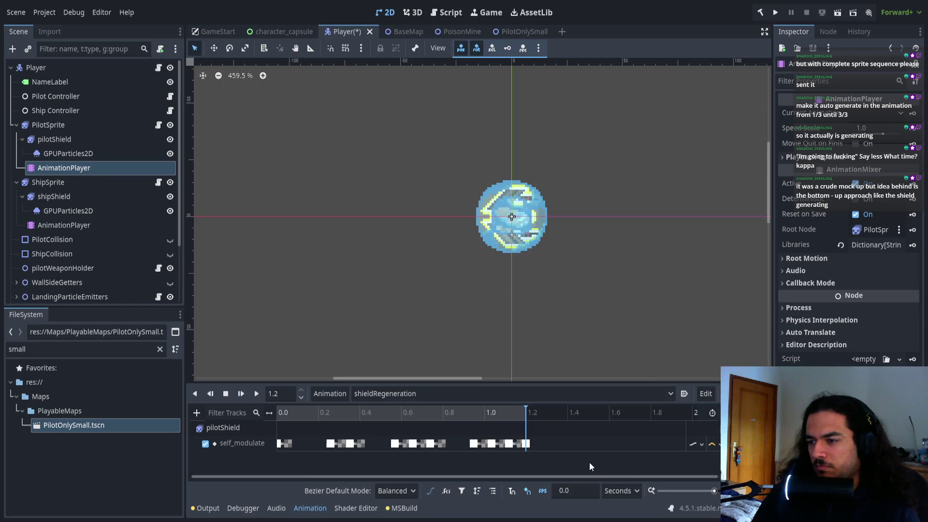
scroll(524, 459, "up", 5)
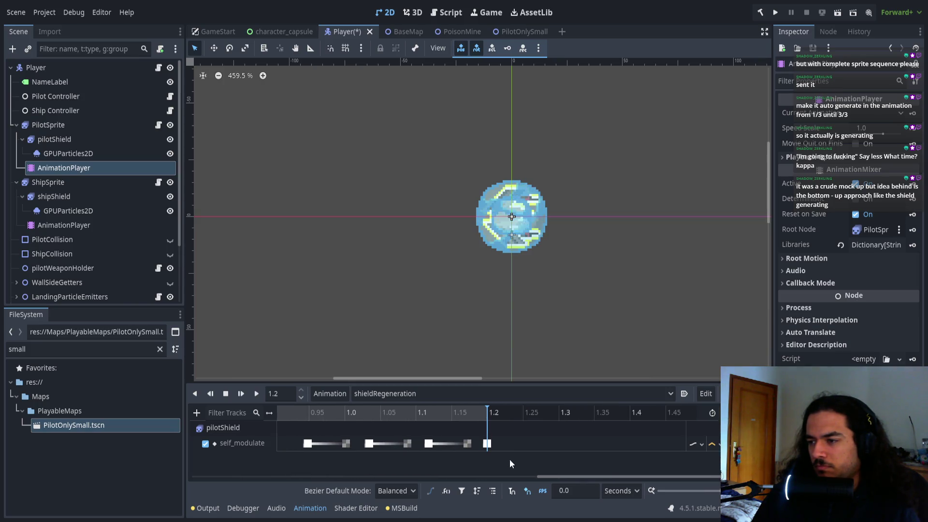
scroll(466, 472, "left", 3)
mouse_move(408, 433)
left_mouse_down()
mouse_move(329, 457)
mouse_move(352, 459)
left_mouse_up()
scroll(404, 445, "down", 5)
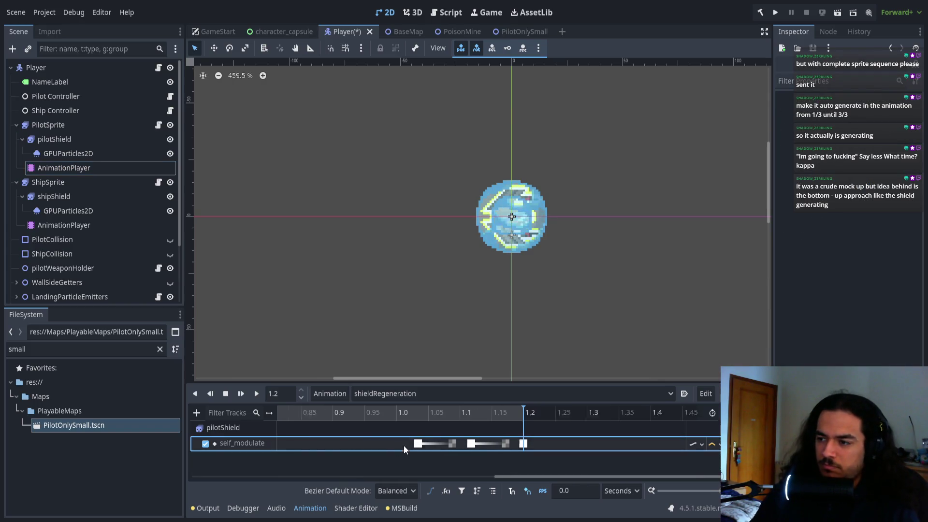
left_click(297, 413)
- Replay and scrub the flicker, inspect the 0.7391 s key, then hide ShipSprite
left_click(254, 394)
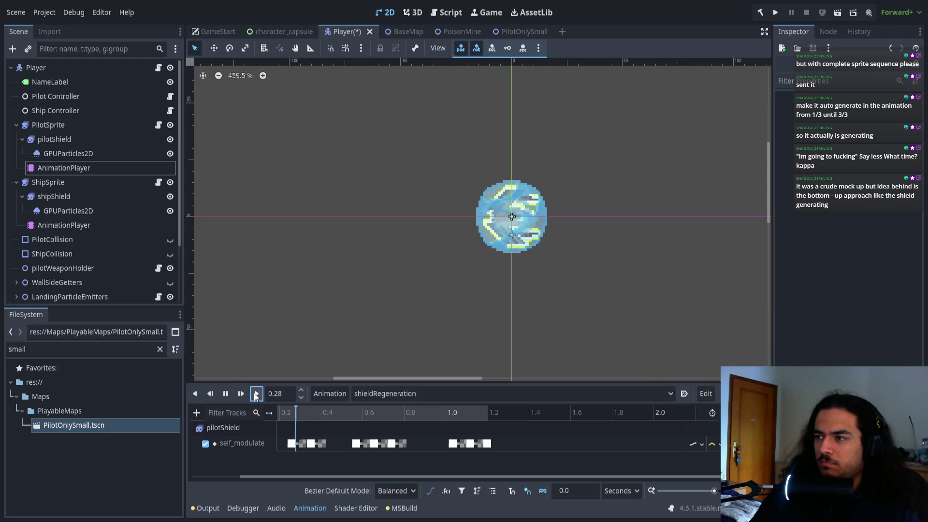
left_click(370, 417)
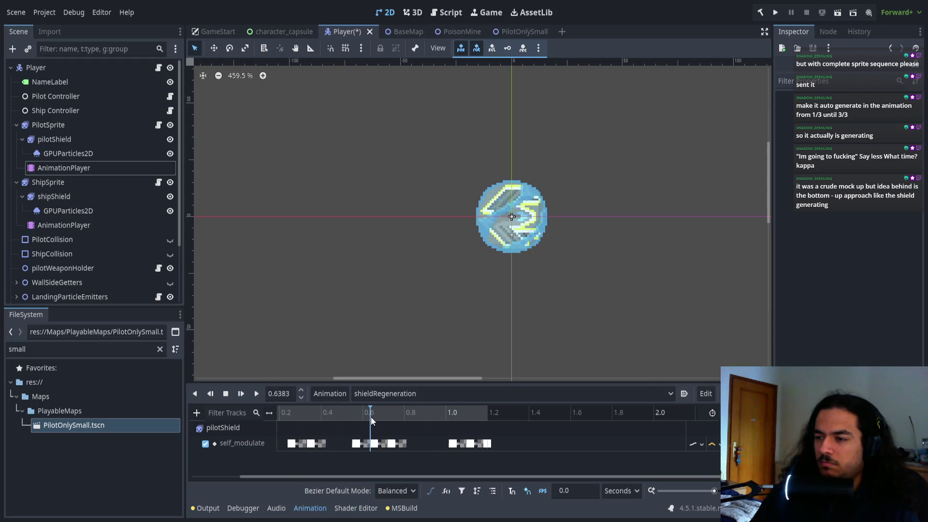
left_click(257, 393)
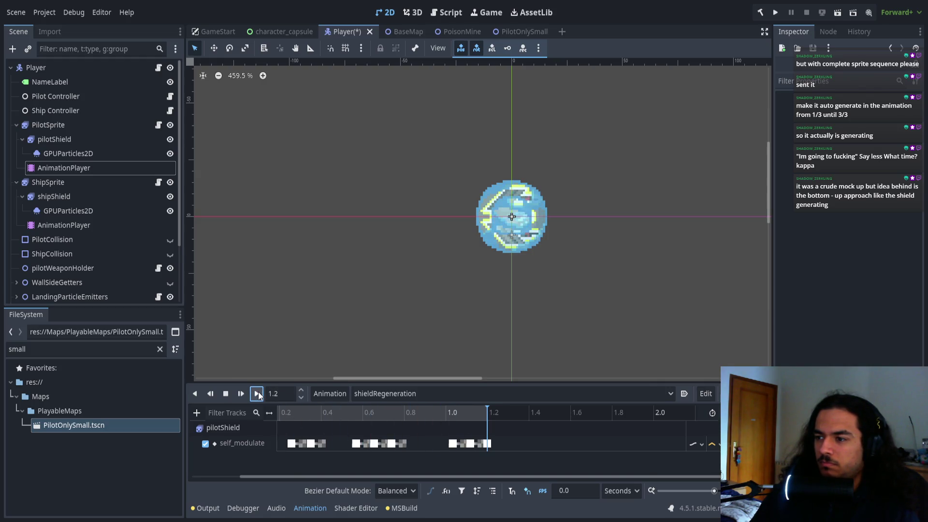
left_click(281, 416)
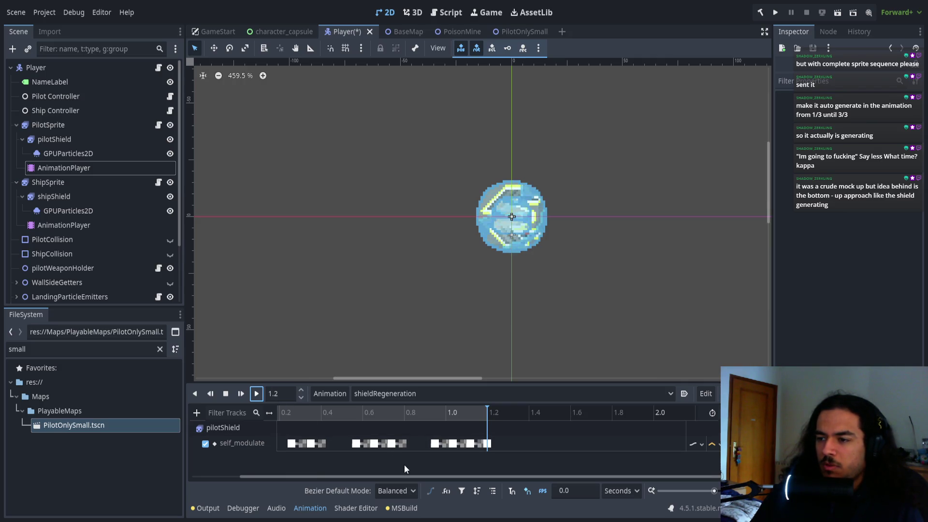
left_click(407, 448)
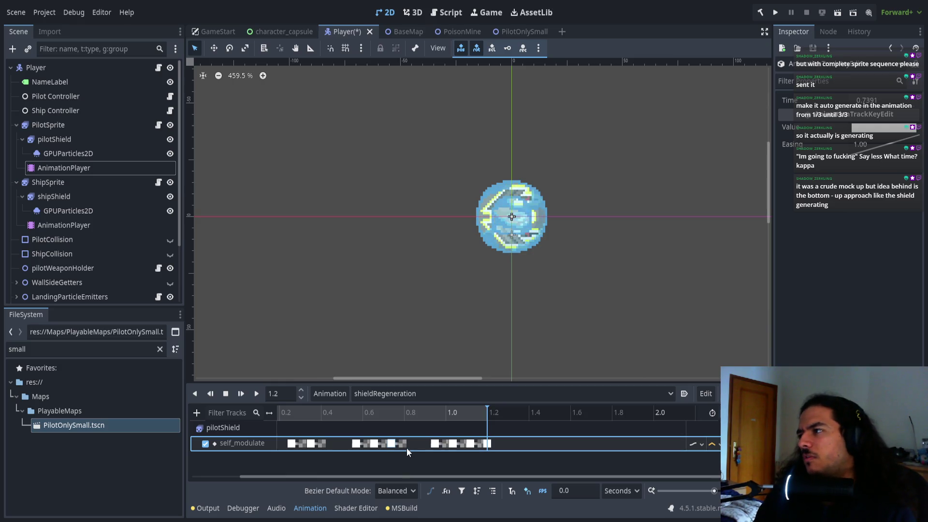
left_click(346, 274)
left_click(169, 182)
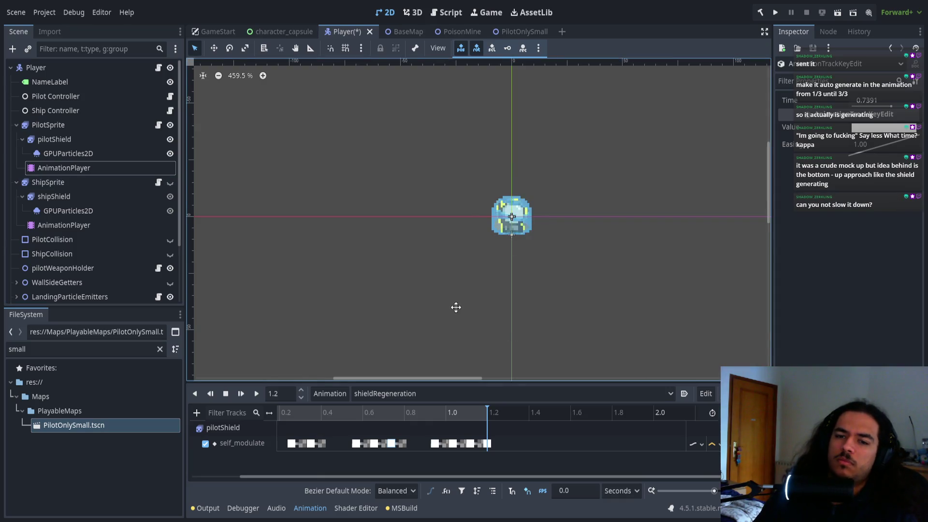
- Delete the pilotShield self_modulate keys from 0.86 to 1.2 seconds
scroll(454, 249, "up", 6)
scroll(446, 233, "up", 3)
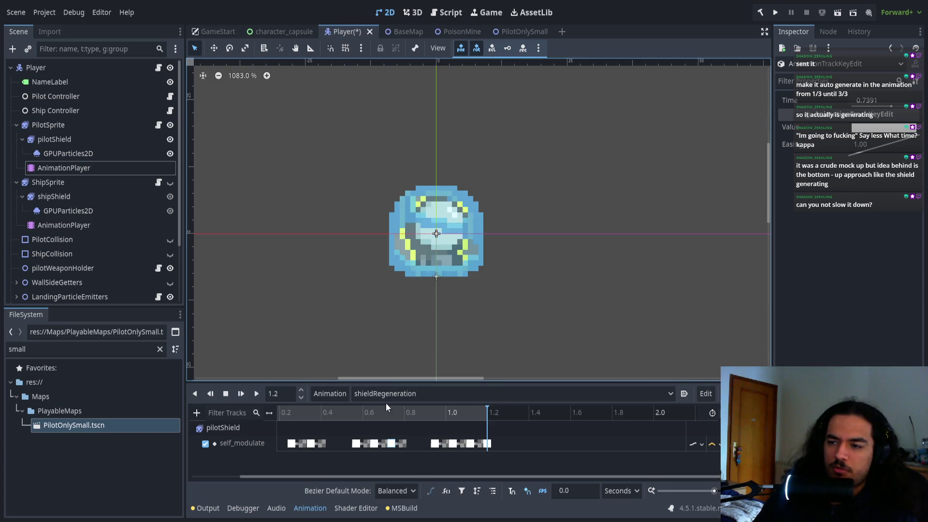
scroll(506, 454, "left", 2)
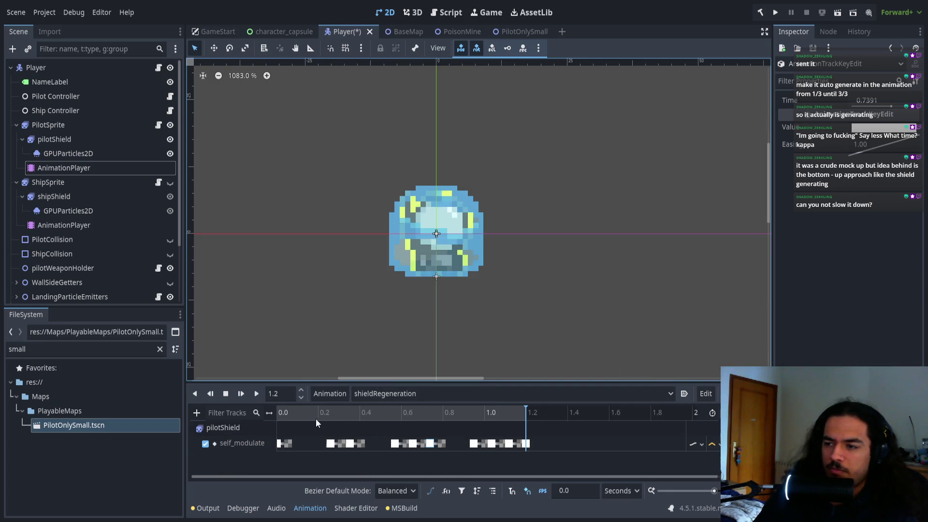
left_click(258, 393)
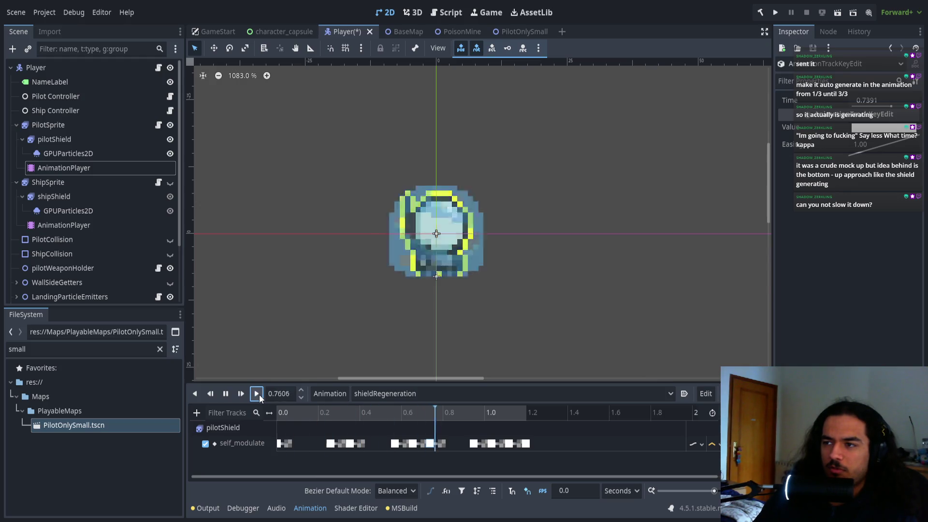
left_click(365, 416)
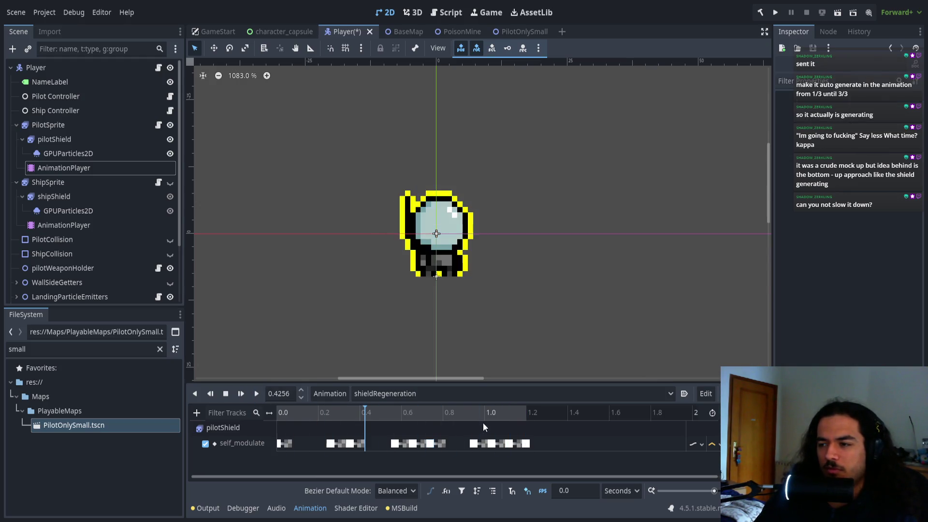
left_click(517, 412)
left_click(522, 444)
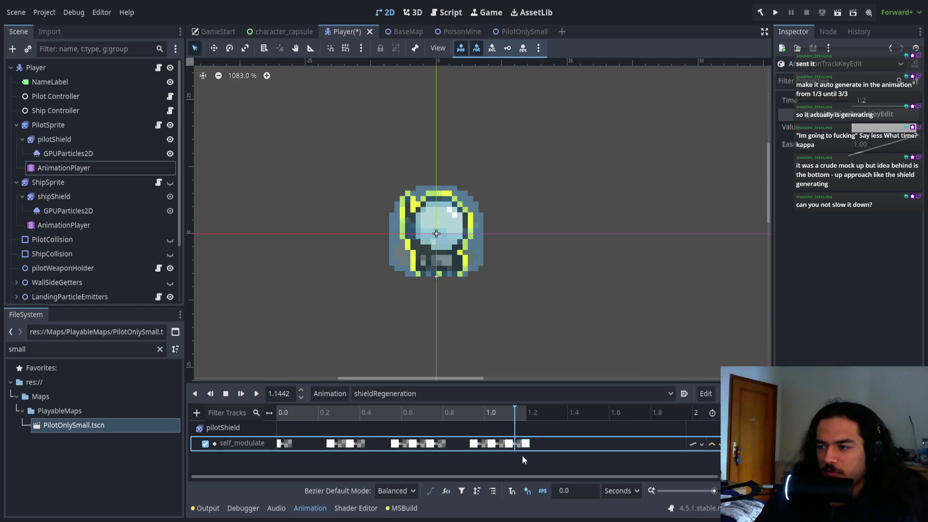
scroll(520, 445, "up", 5)
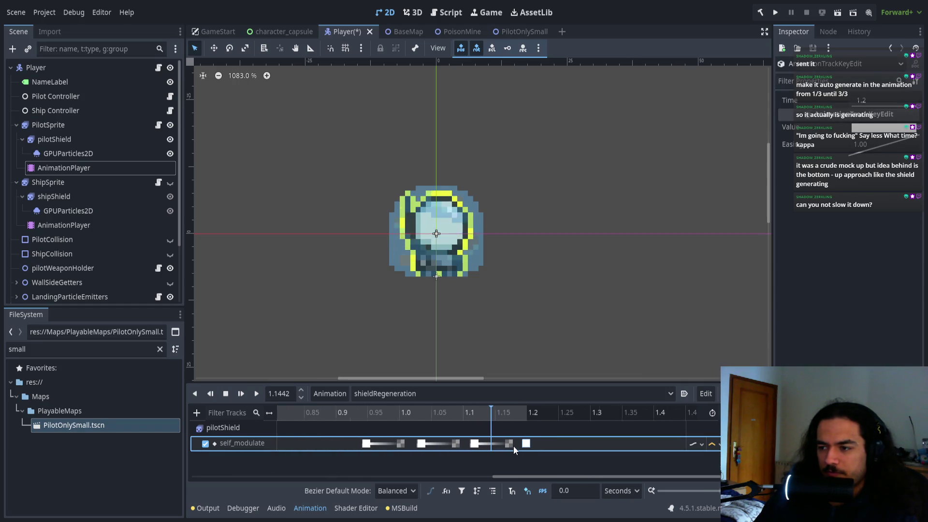
left_click_drag(542, 430, 393, 468)
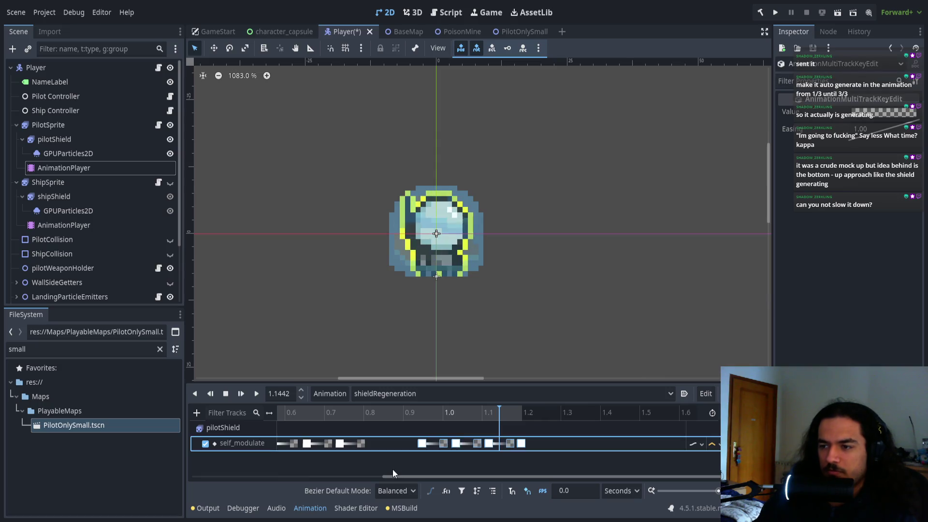
key("Delete")
- Remove the key at about 0.79 and set the remaining last key's time to 0.74
scroll(395, 436, "left", 5)
left_click_drag(535, 411, 519, 412)
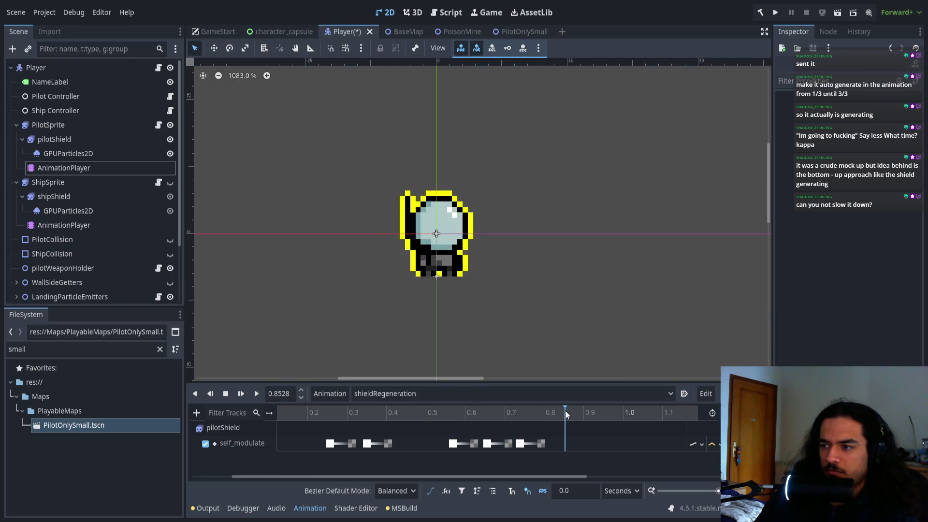
left_click_drag(429, 408, 544, 407)
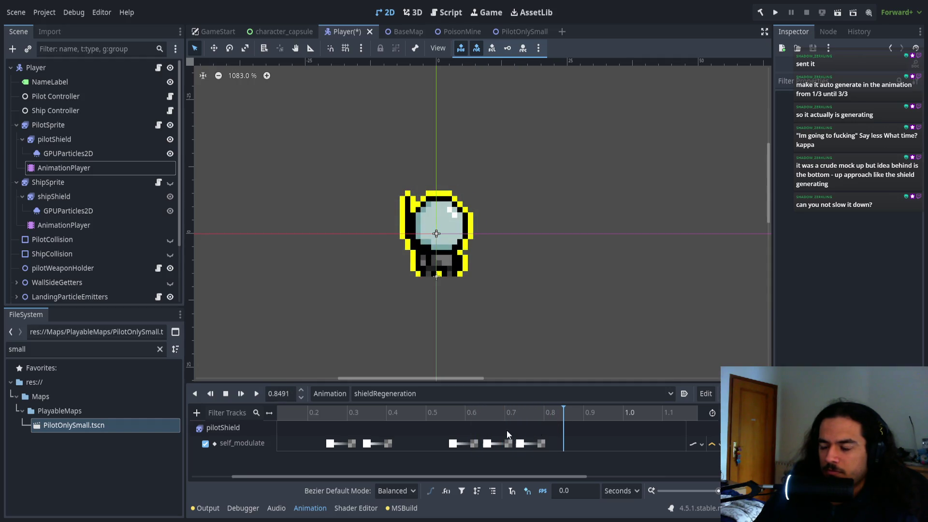
left_click(544, 413)
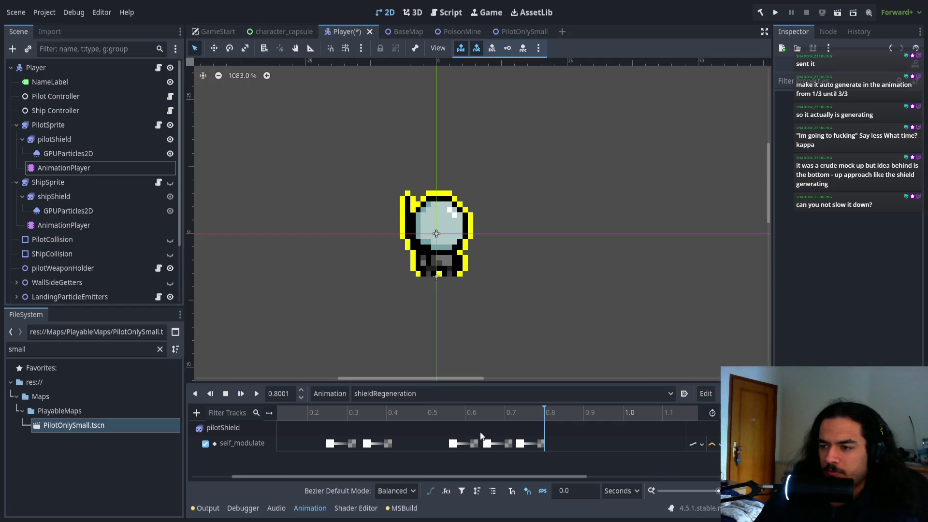
scroll(475, 436, "down", 4)
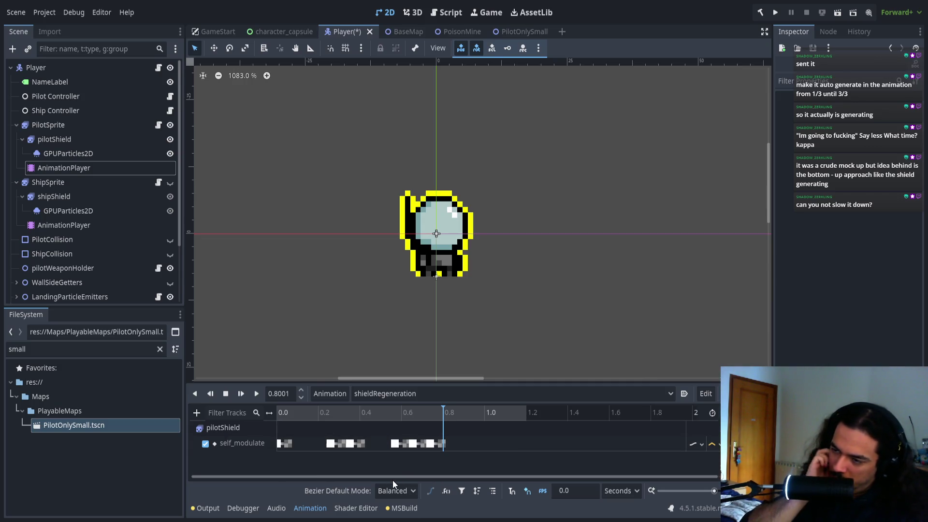
left_click(442, 445)
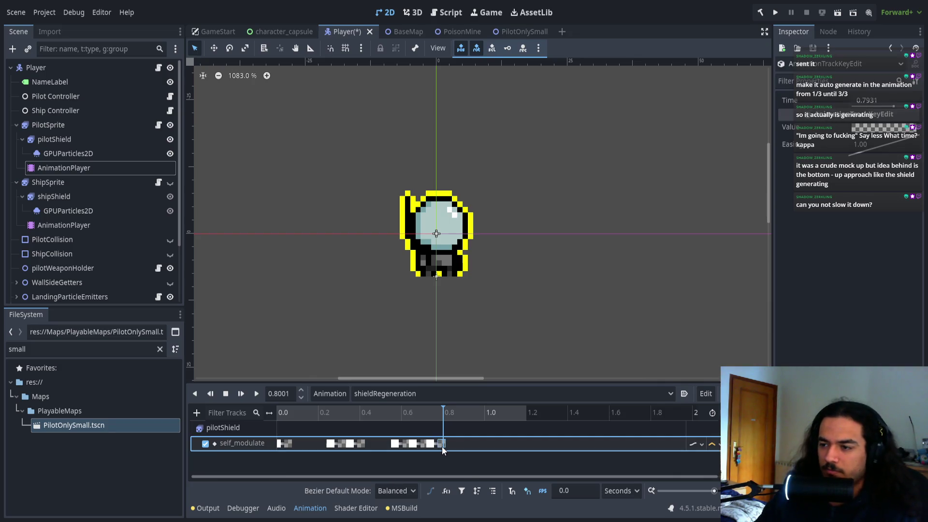
scroll(435, 450, "up", 5)
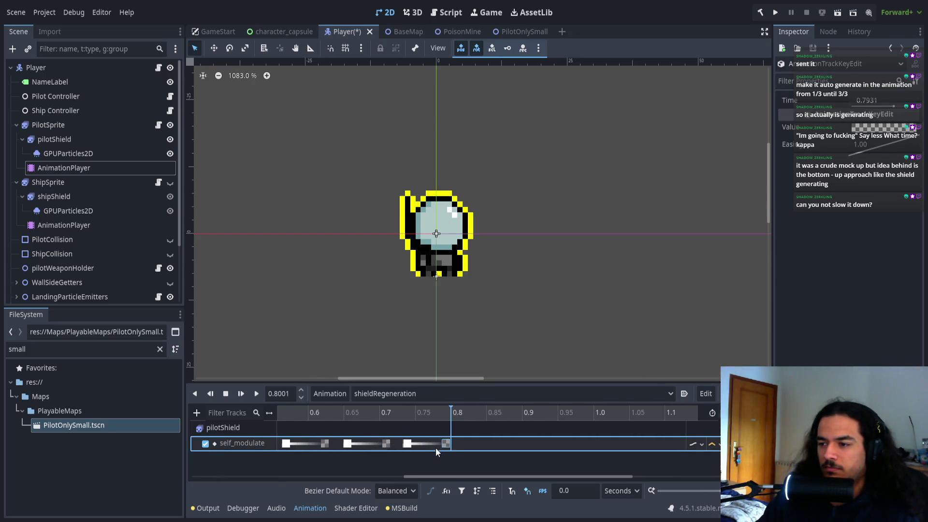
key("Delete")
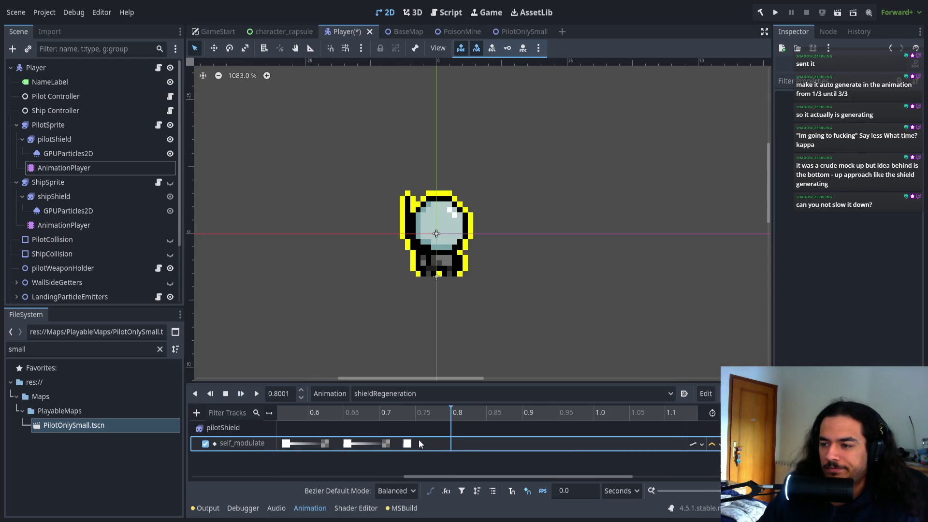
left_click(407, 443)
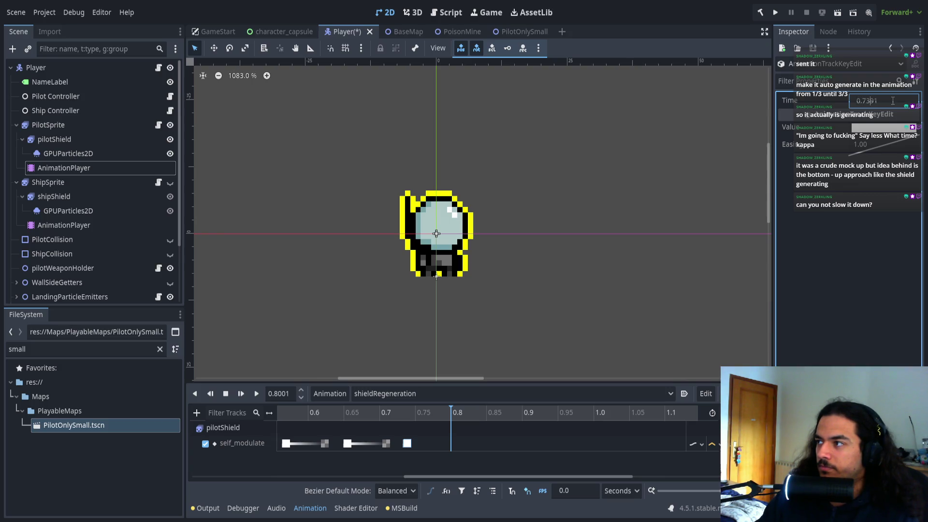
type("4")
key("Return")
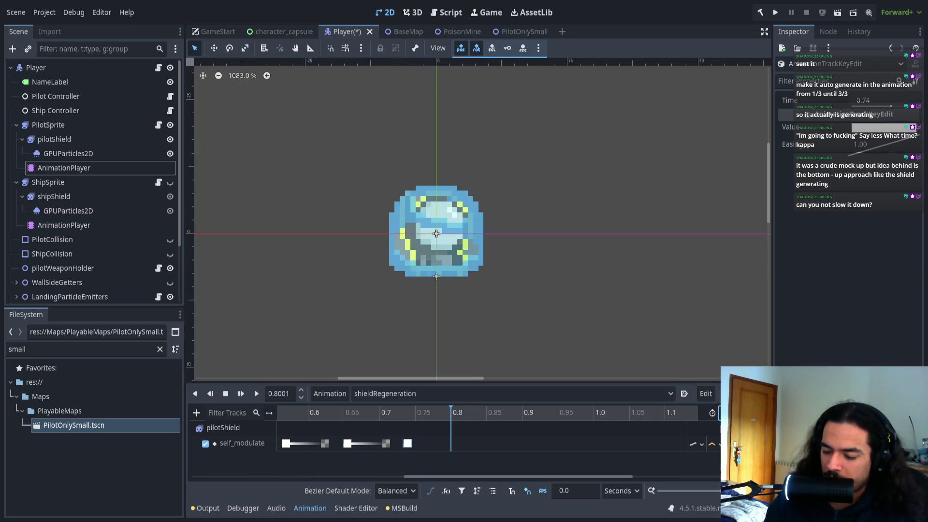
- Replay shieldRegeneration to check the flicker and set the animation length to 1.5 seconds
mouse_move(450, 412)
left_mouse_down()
mouse_move(362, 398)
mouse_move(183, 404)
left_mouse_up()
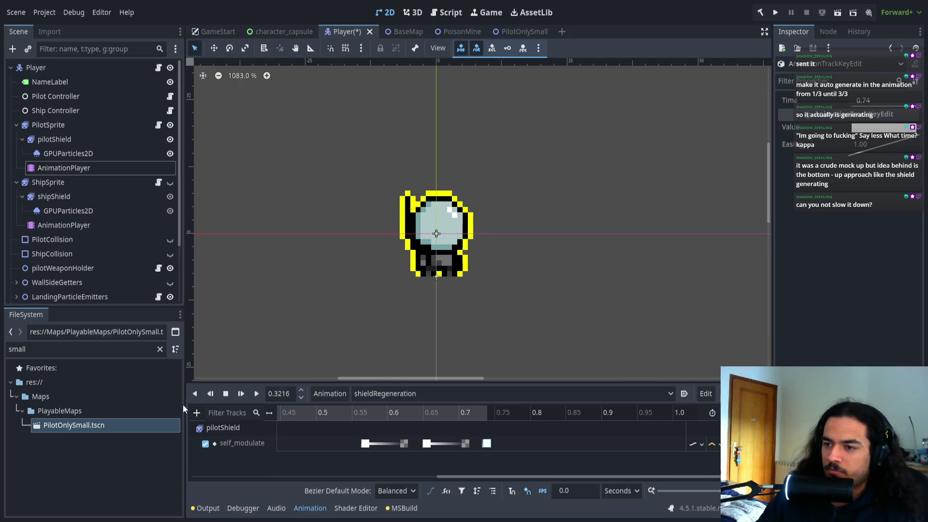
scroll(534, 460, "down", 5)
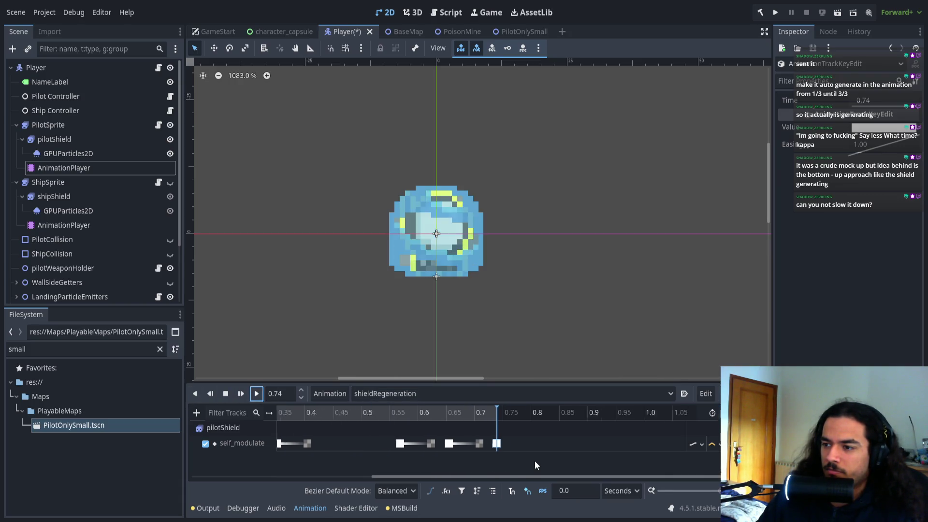
left_click(256, 393)
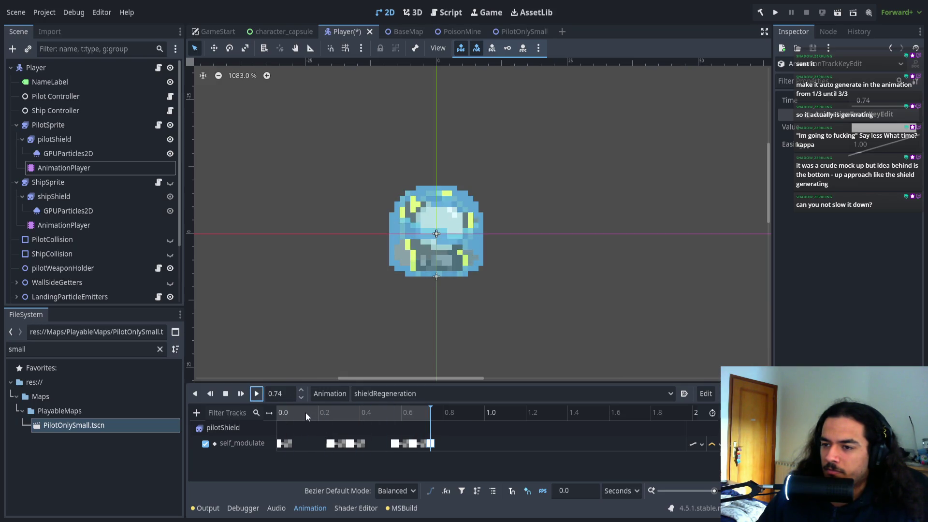
left_click(259, 393)
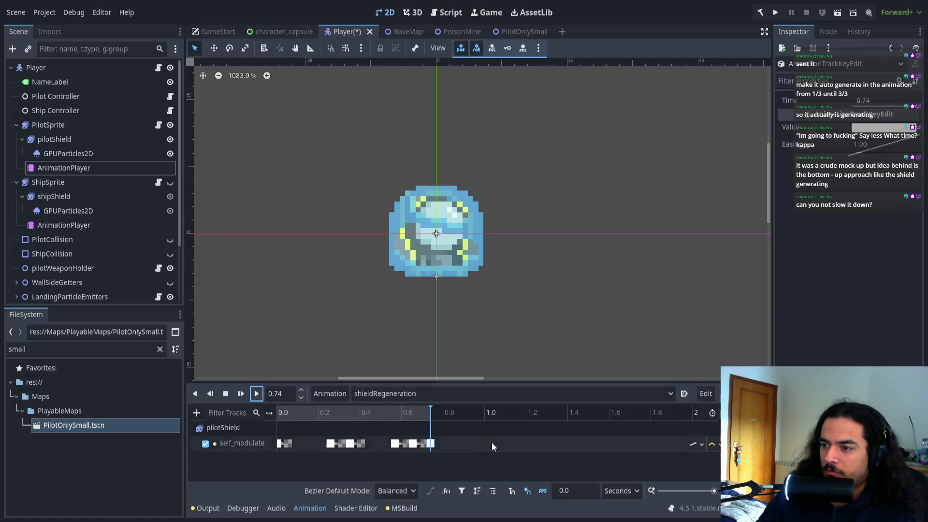
left_click(255, 393)
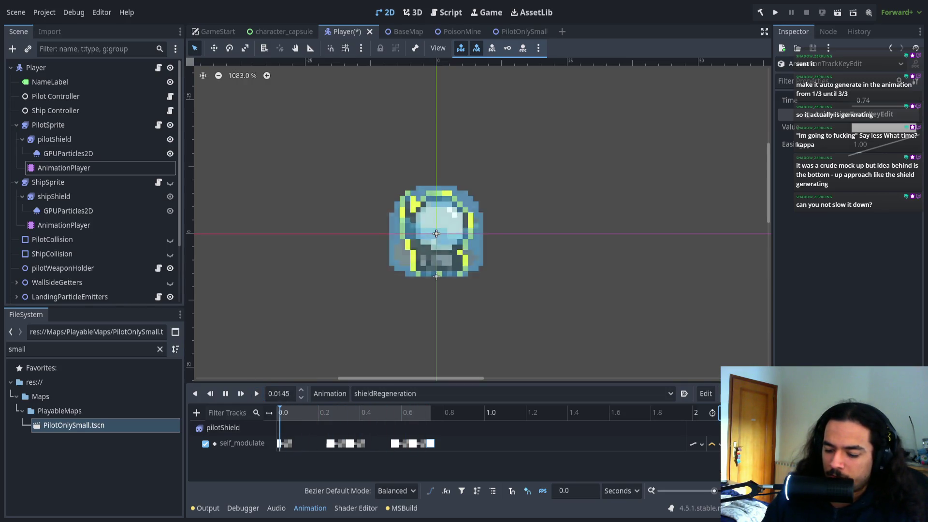
type("1.5")
key("Return")
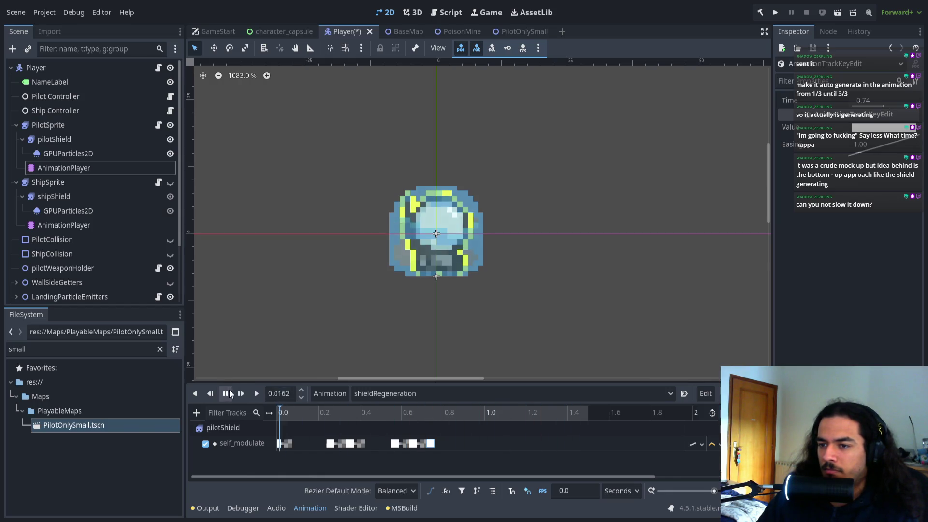
- Stop playback and select the last few self_modulate keys
key("s")
scroll(435, 428, "up", 5, "ctrl")
scroll(399, 442, "up", 2, "ctrl")
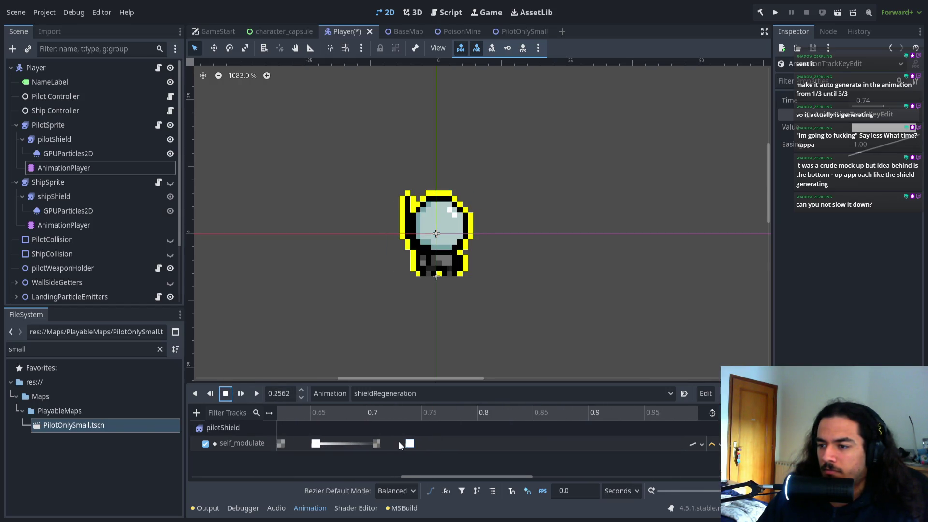
left_click_drag(424, 438, 396, 446)
- Nudge the self_modulate key at 0.8766 slightly earlier, to 0.8694 seconds
left_click(645, 414)
scroll(539, 454, "down", 3, "ctrl")
scroll(449, 444, "right", 6)
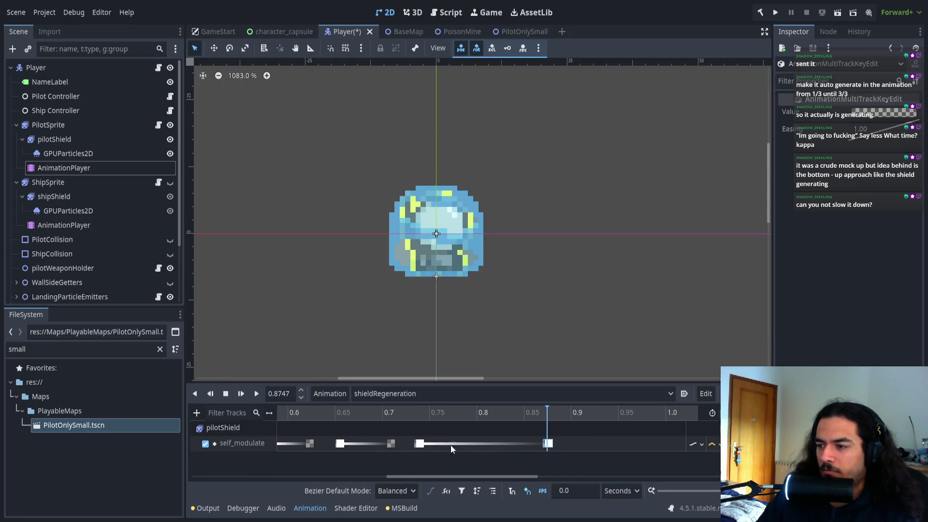
scroll(434, 429, "left", 3)
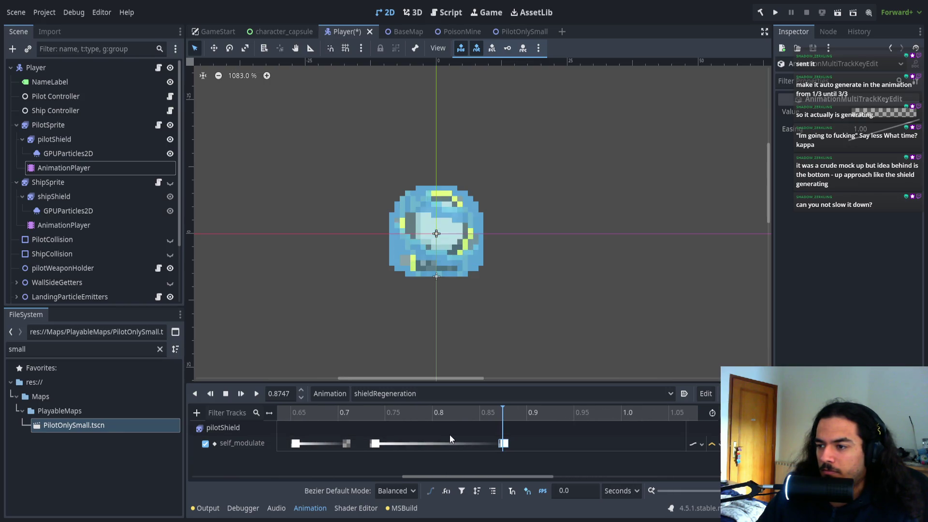
left_click(504, 443)
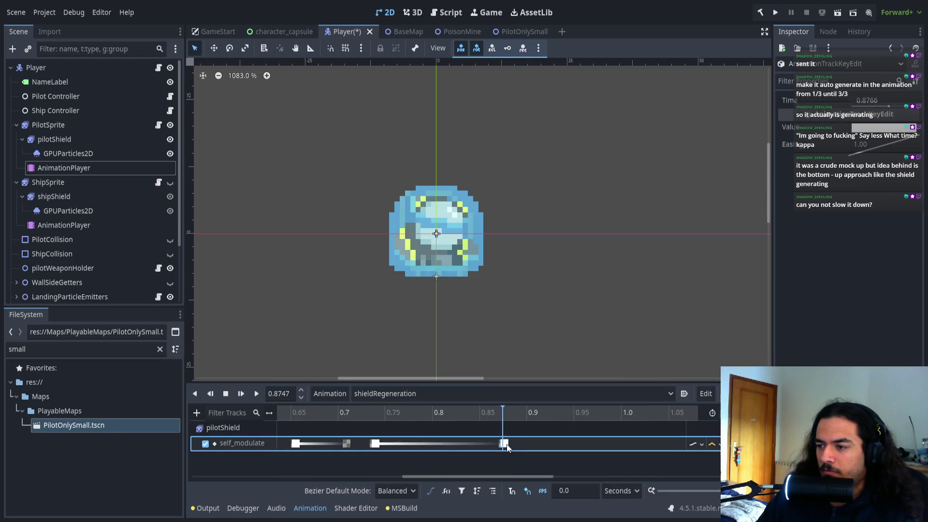
left_click_drag(502, 448, 498, 448)
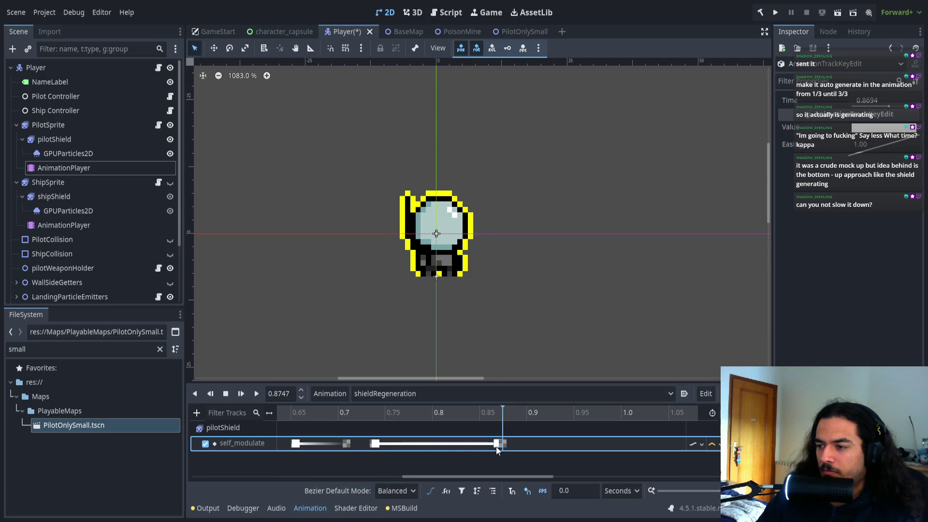
- Delete the final self_modulate key, then replay and stop the animation
left_click(453, 415)
scroll(497, 435, "down", 5)
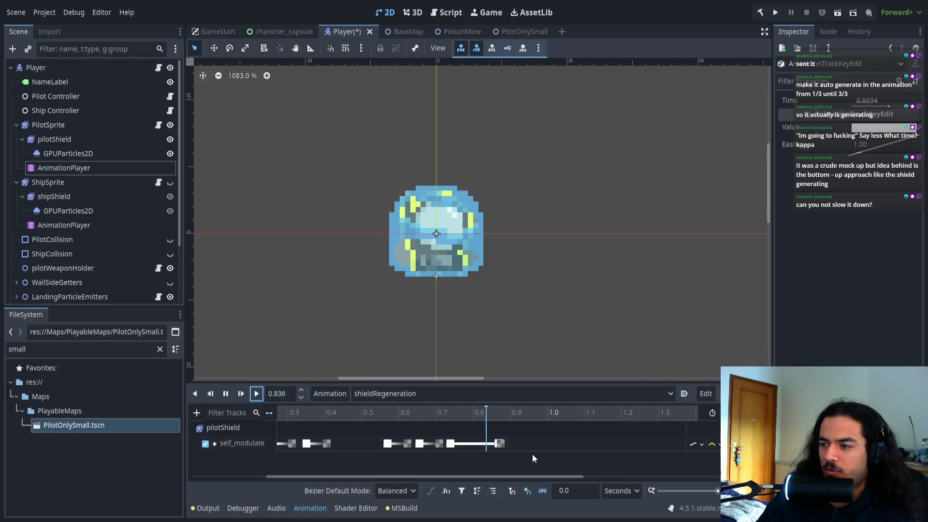
scroll(424, 445, "left", 3)
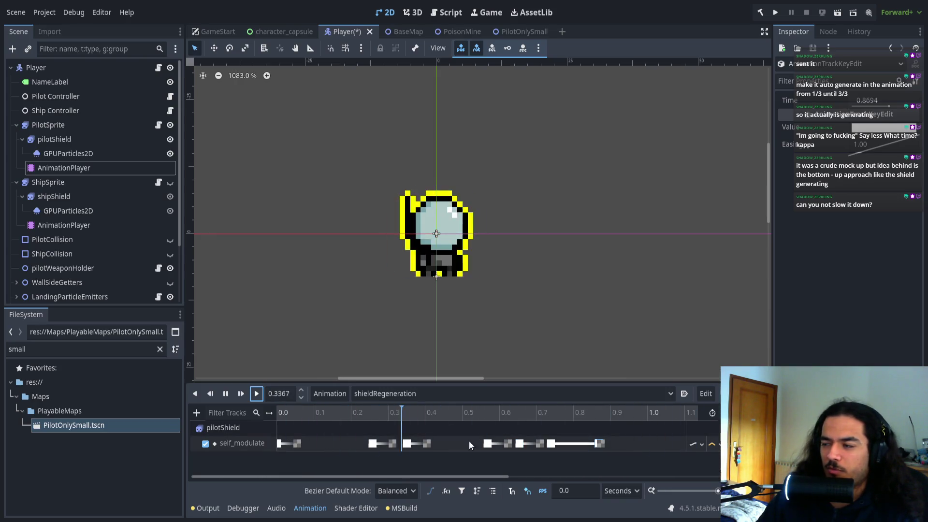
left_click_drag(626, 428, 587, 454)
key("Delete")
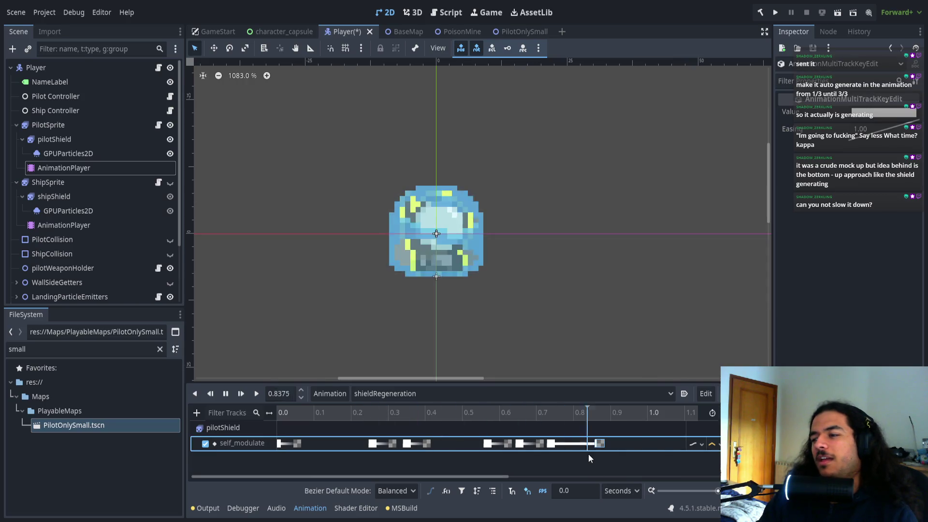
left_click(256, 394)
left_click(224, 394)
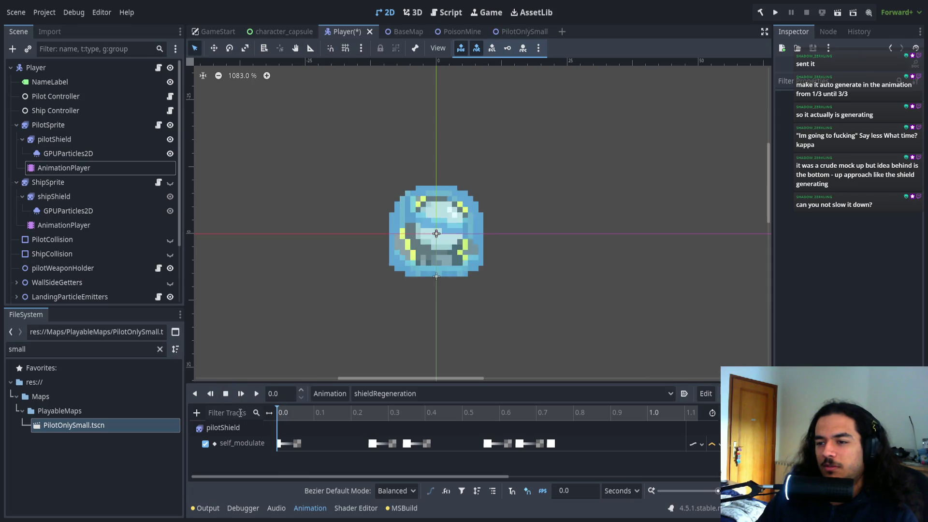
- Play shieldRegeneration, pause it partway, and save the Player scene
left_click_drag(545, 434, 669, 446)
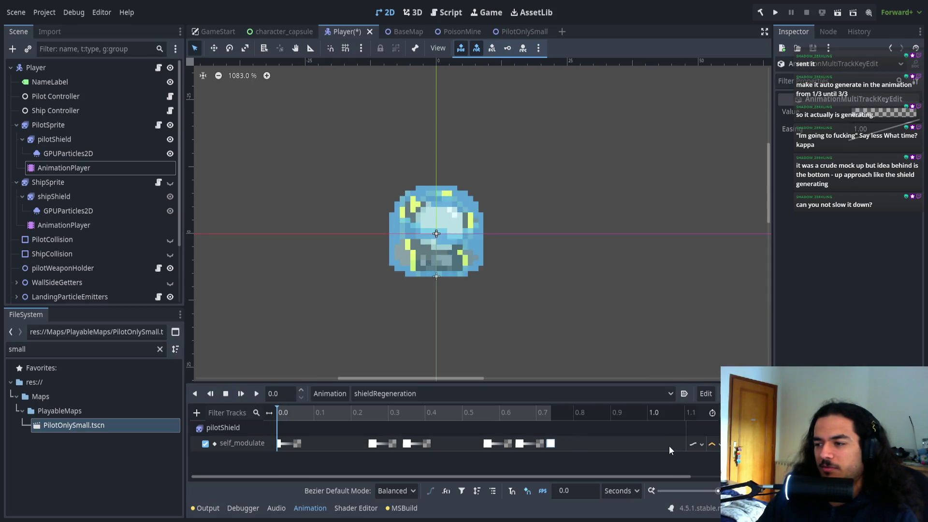
left_click(255, 393)
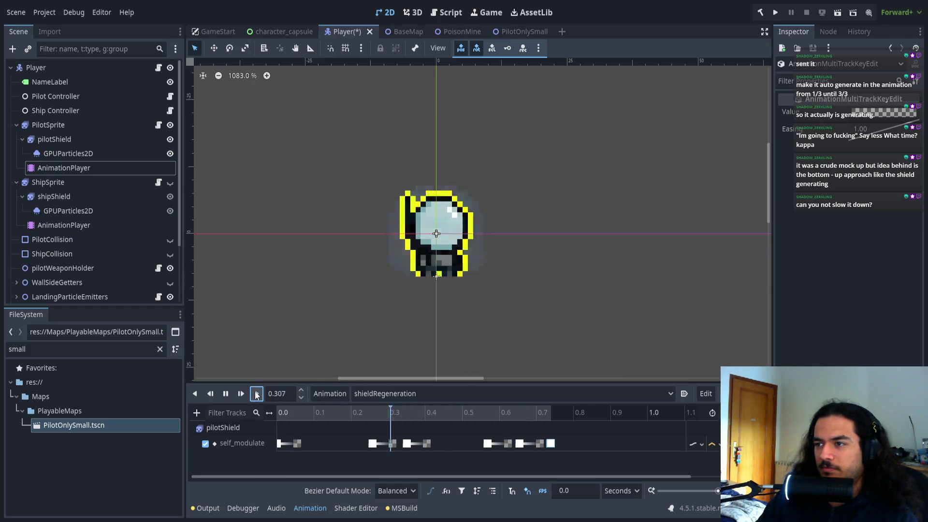
left_click(225, 395)
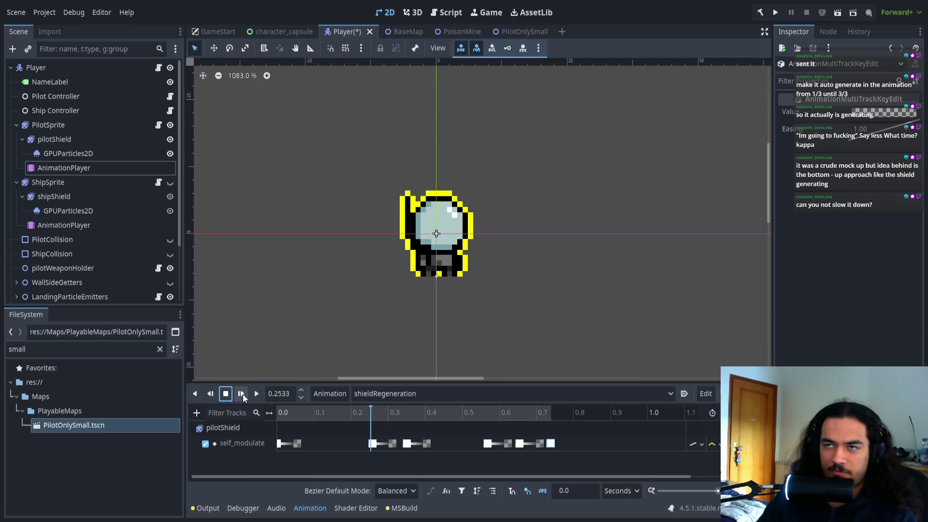
key("ctrl+s")
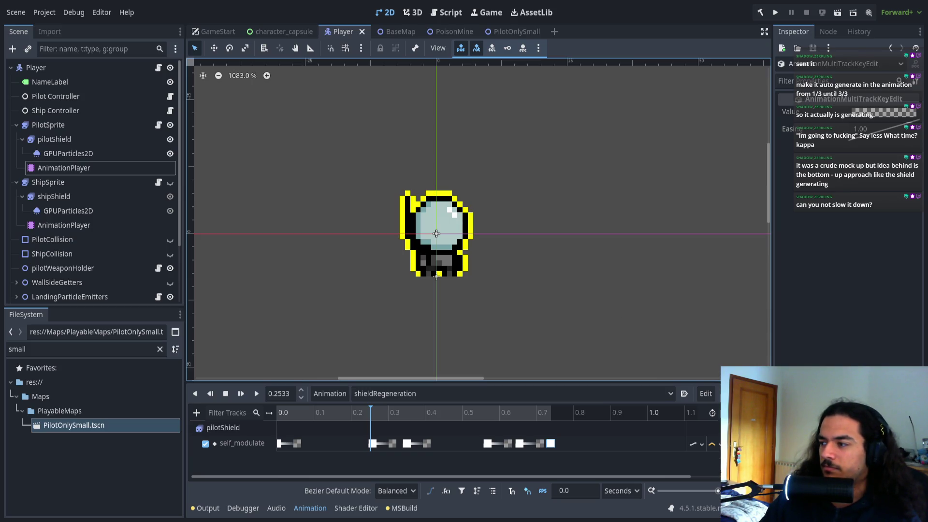
left_click(96, 214)
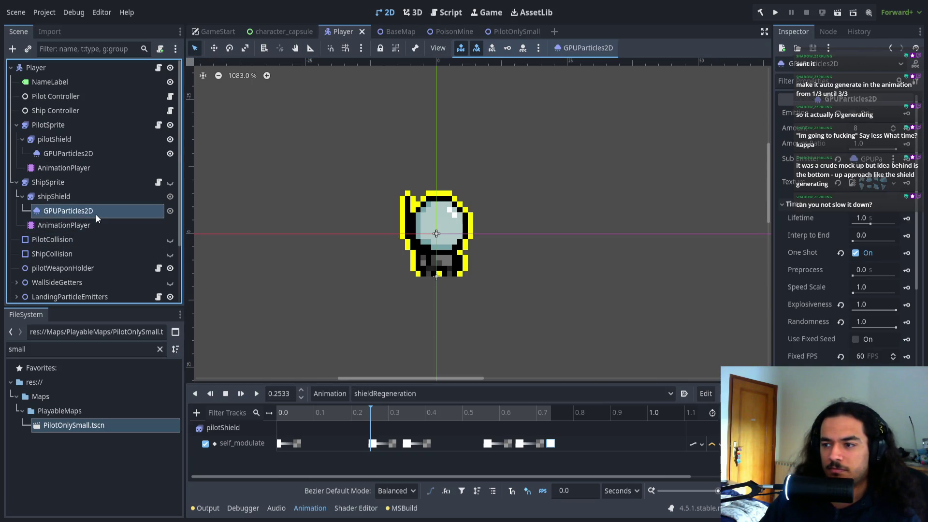
- Delete the ship shield's later self_modulate keys, undo it, then return to PilotSprite's AnimationPlayer
mouse_move(597, 455)
left_mouse_down()
mouse_move(274, 437)
mouse_move(583, 448)
left_mouse_up()
left_click(65, 168)
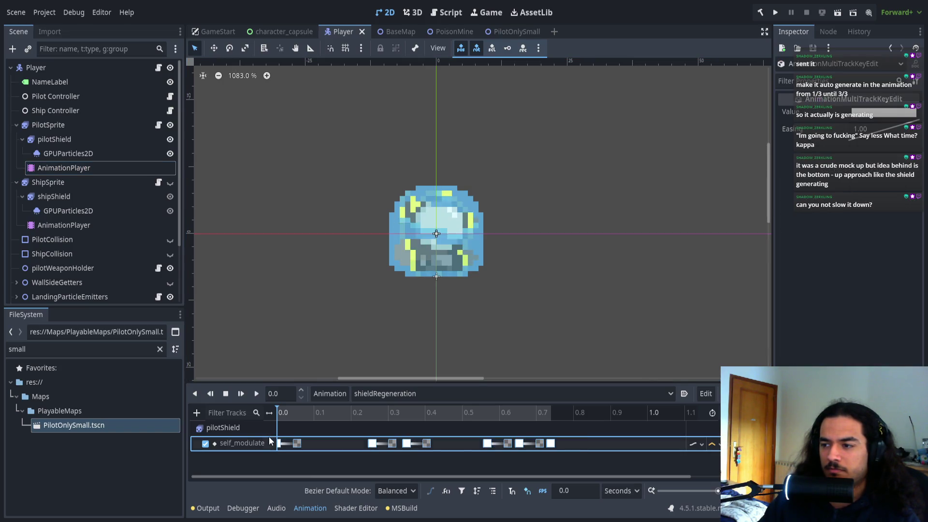
left_click(64, 225)
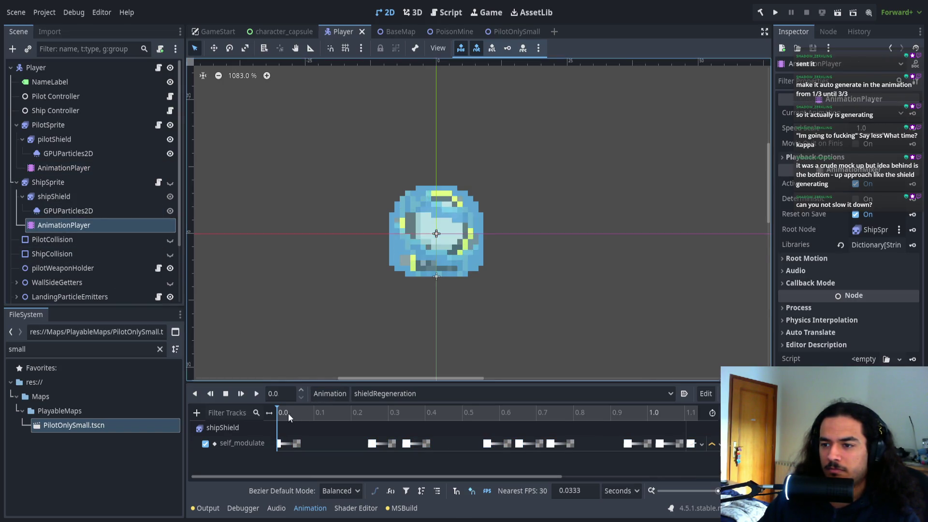
left_click(317, 445)
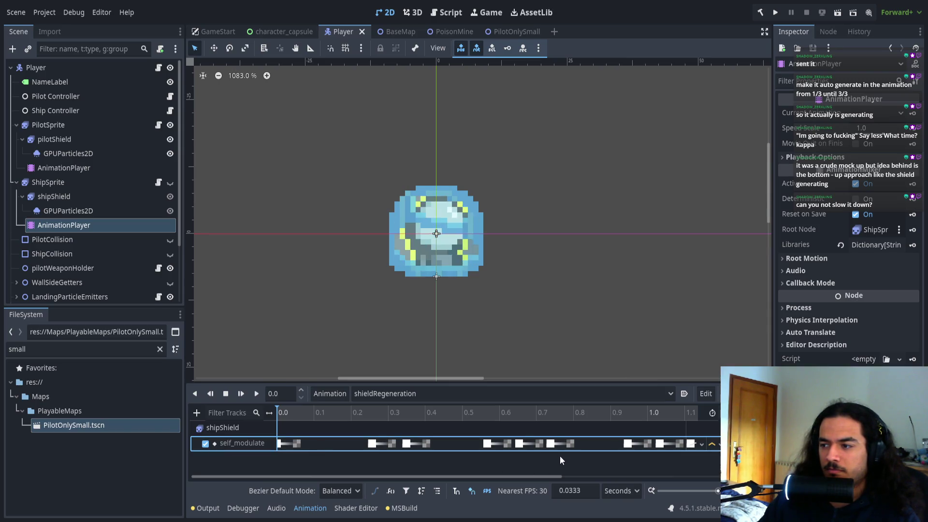
scroll(307, 450, "down", 3)
left_click_drag(465, 454, 250, 437)
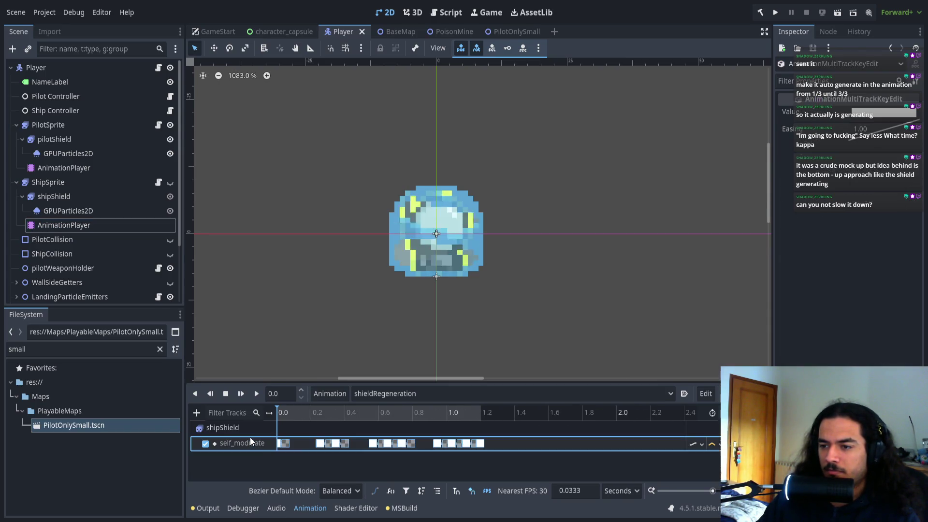
key("Delete")
key("ctrl+z")
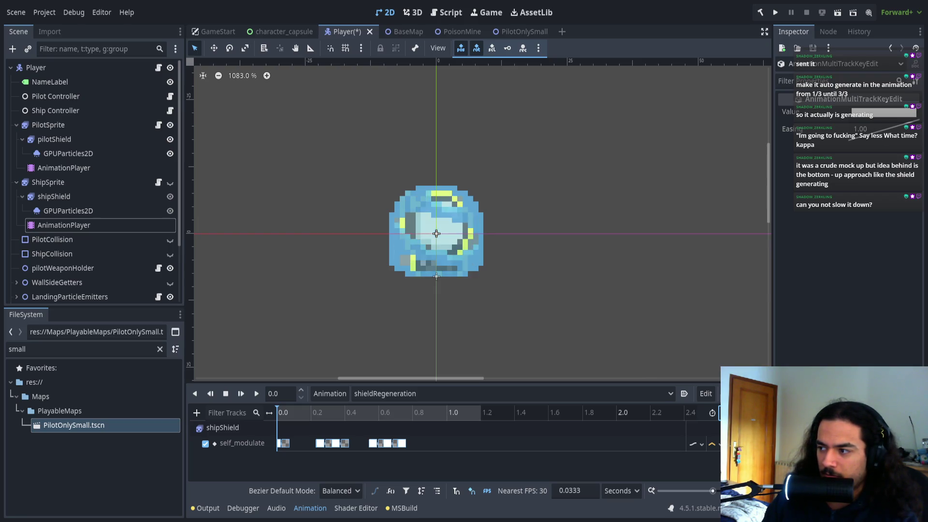
left_click(71, 169)
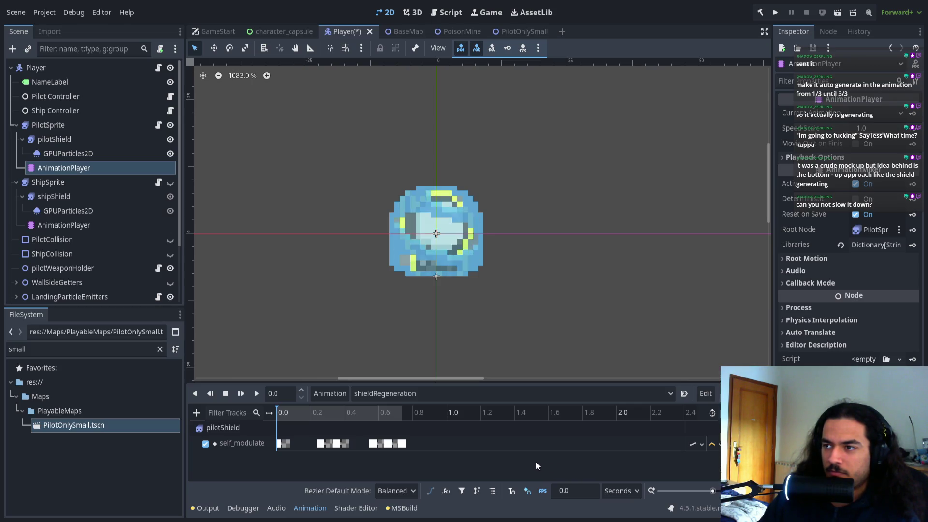
- Play the pilot shield regeneration animation and compare it with the ship shield's version
left_click(256, 394)
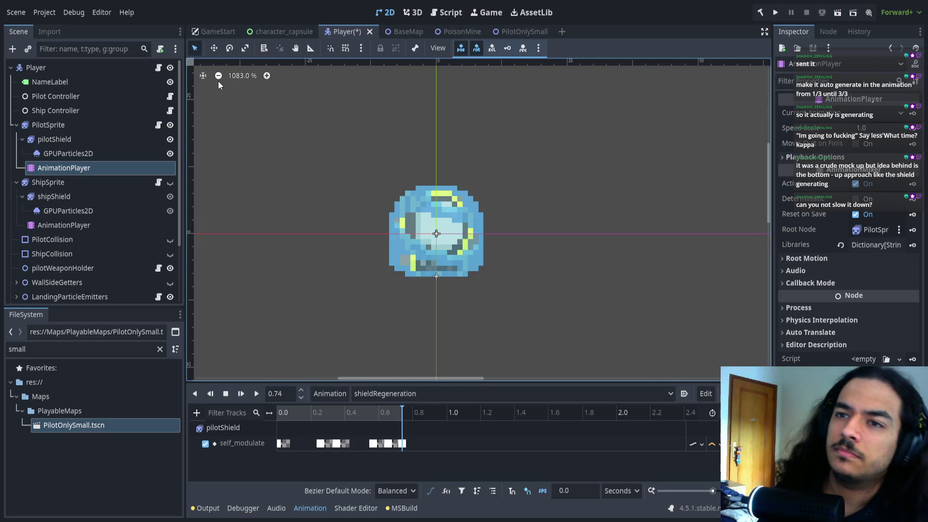
left_click(103, 225)
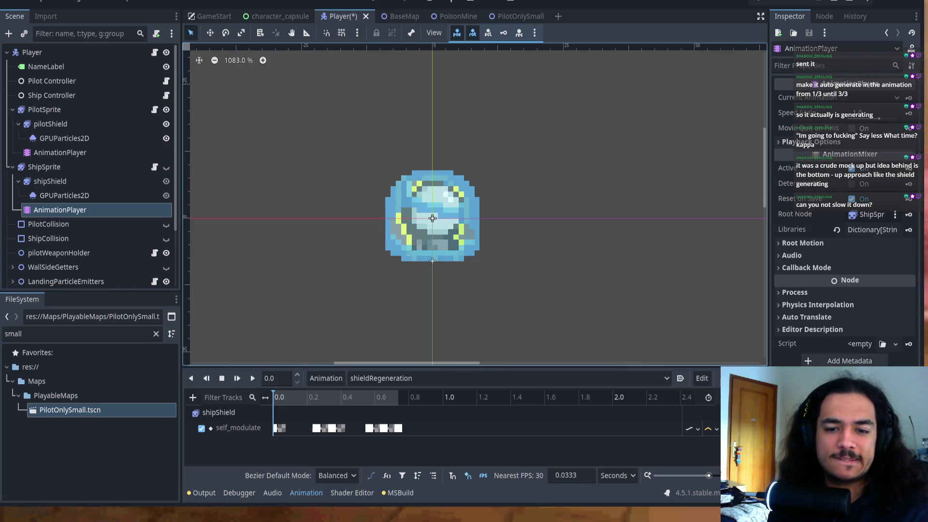
left_click(387, 322)
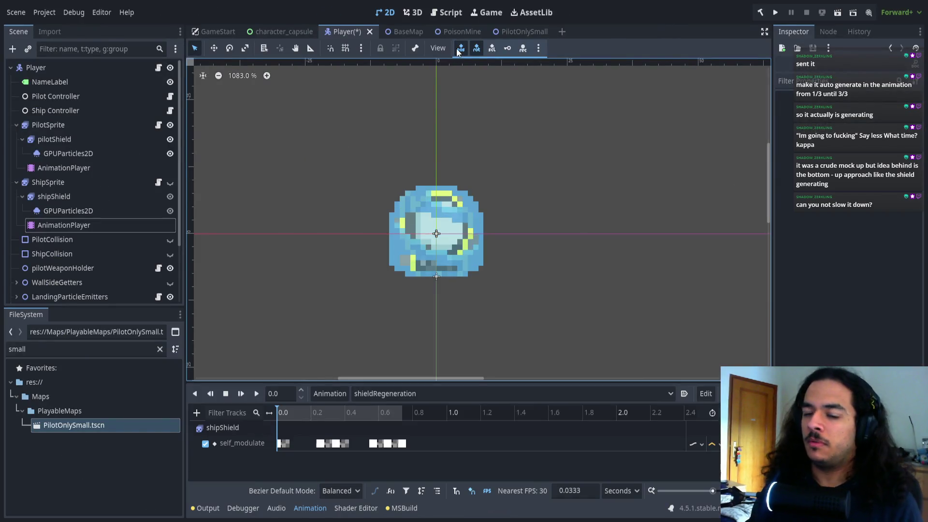
left_click(482, 191)
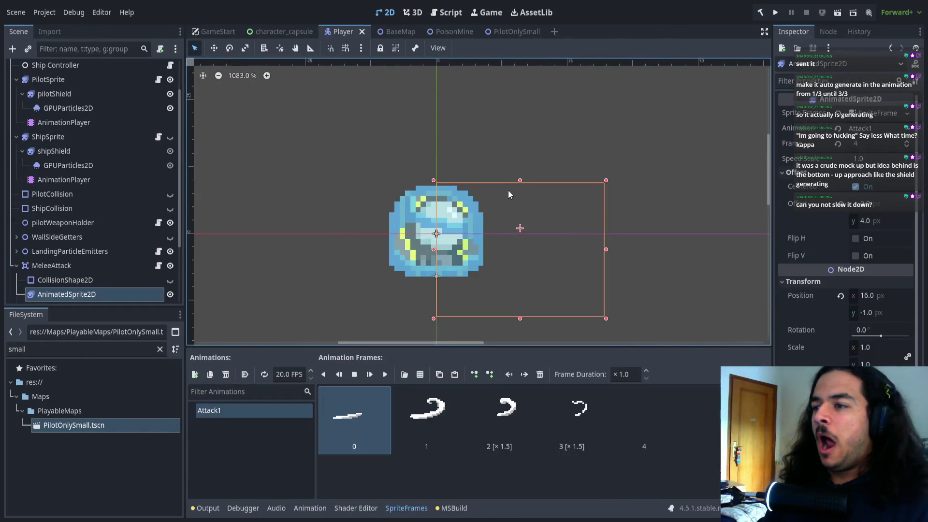
- Deselect the melee sprite, re-expand the sprite branches, and select pilotShield's AnimationPlayer
left_click(701, 216)
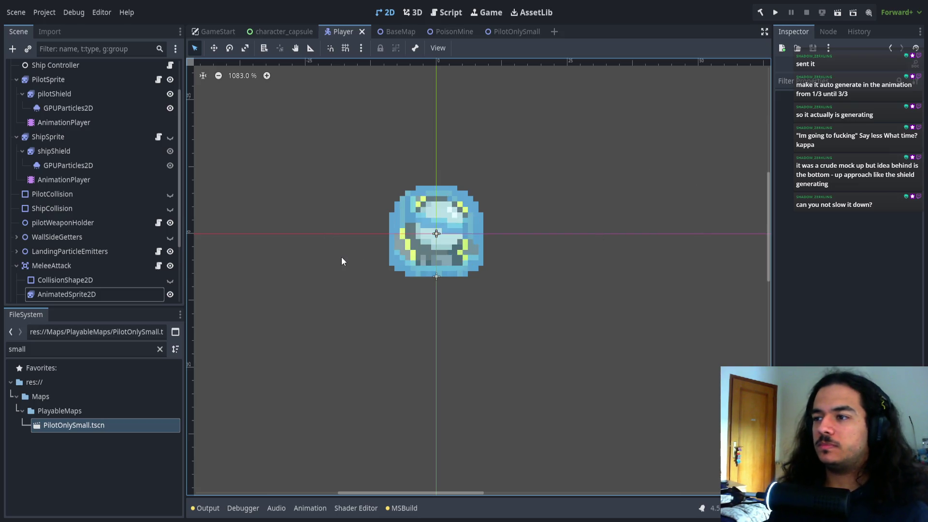
left_click_drag(341, 256, 369, 265)
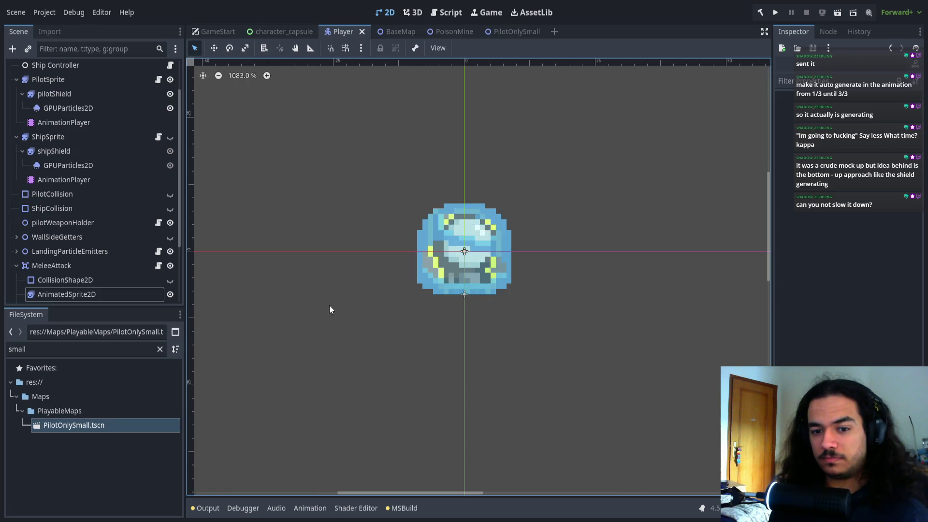
left_click_drag(326, 327, 302, 329)
mouse_move(300, 232)
left_mouse_down()
mouse_move(335, 218)
mouse_move(337, 228)
left_mouse_up()
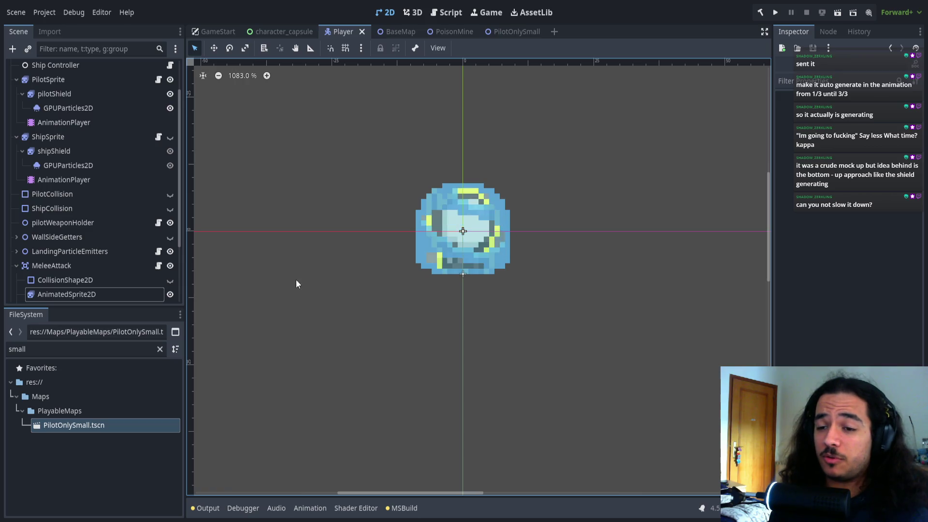
scroll(100, 287, "down", 3)
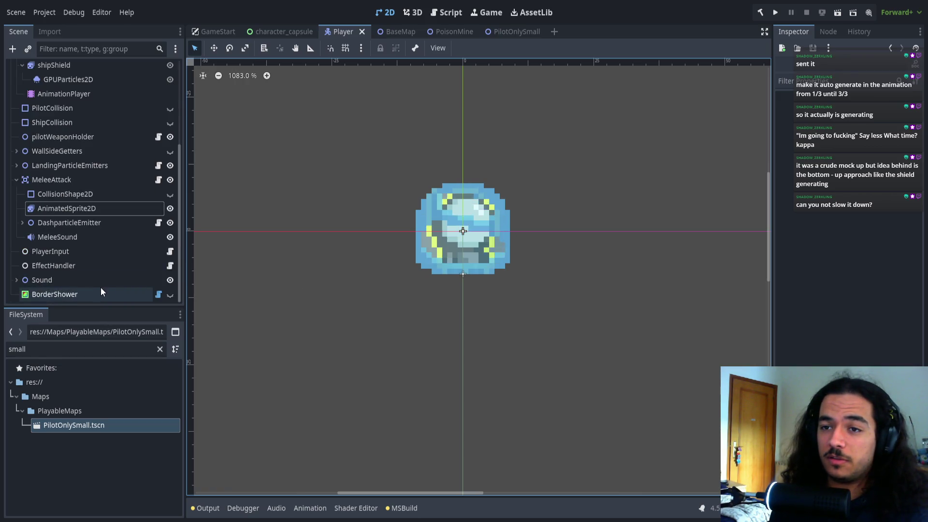
scroll(100, 287, "up", 3)
scroll(97, 282, "up", 2)
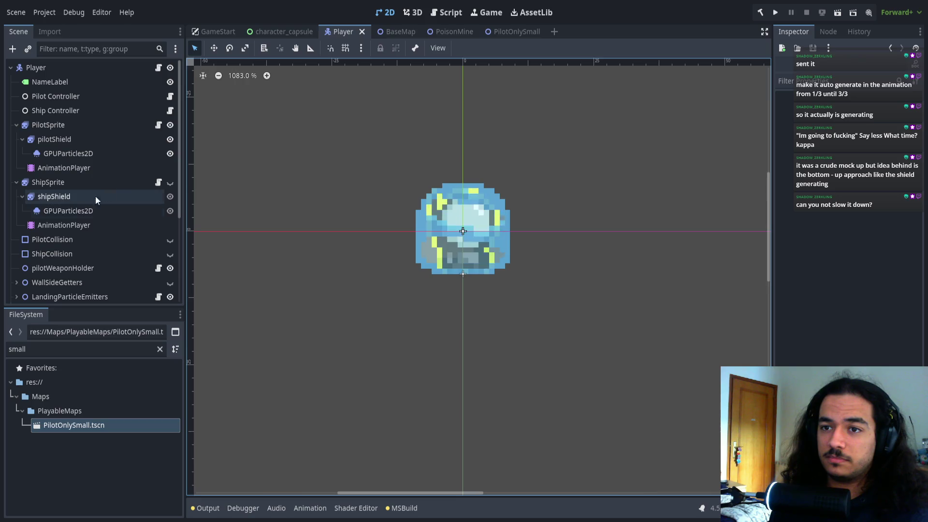
left_click(16, 182)
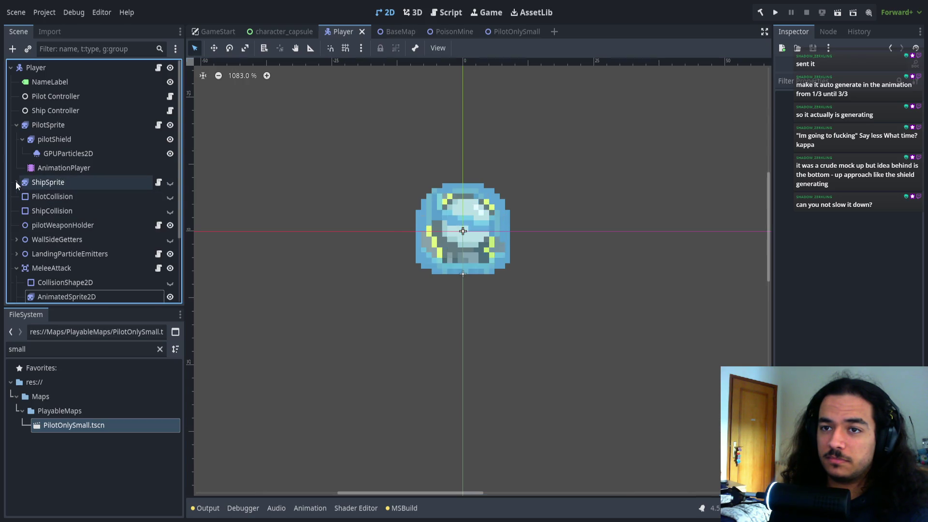
left_click(17, 125)
left_click_drag(251, 268, 262, 280)
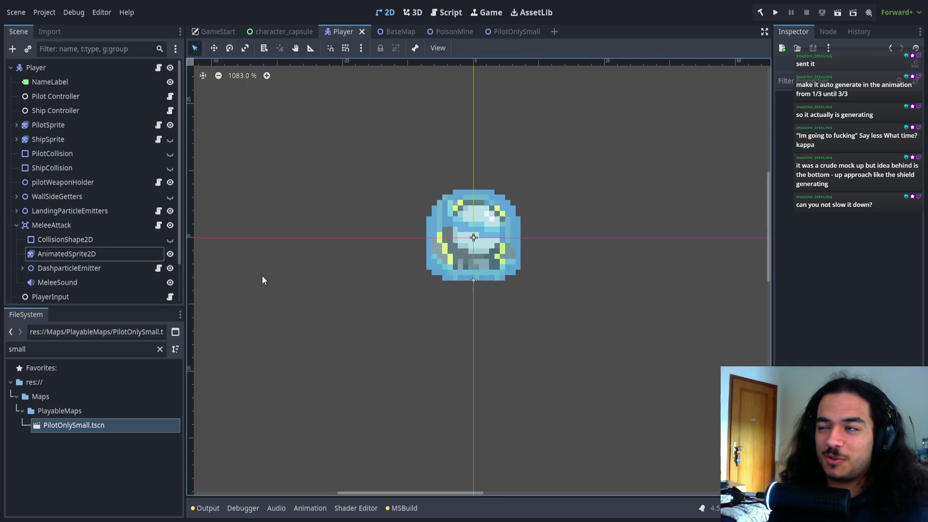
left_click(19, 139)
left_click(47, 167)
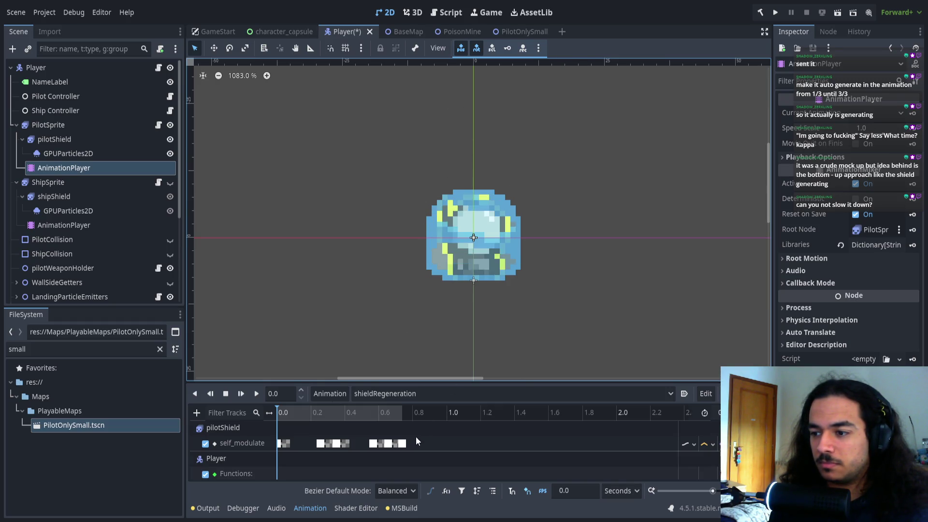
- Try a Player call-method track at 0.74 s, remove it, then switch to VS Code
key("ctrl+z")
left_click(401, 413)
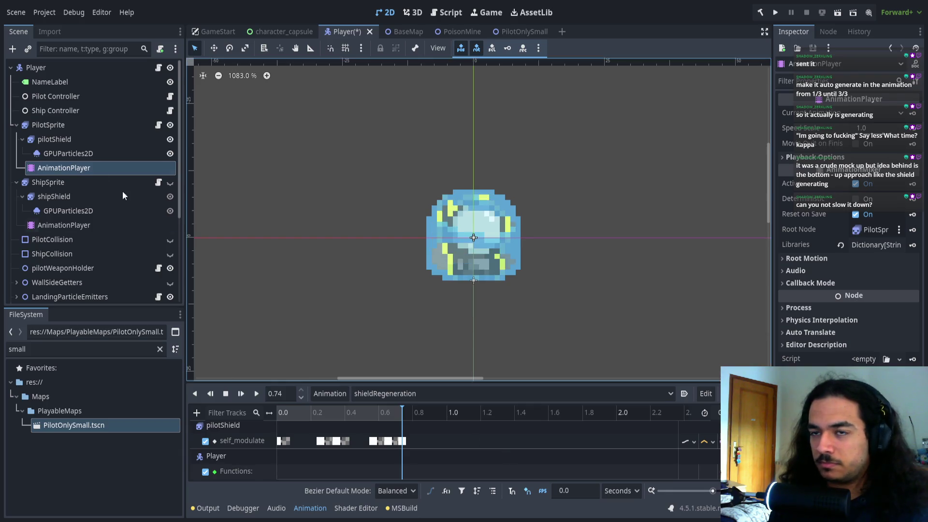
left_click(36, 68)
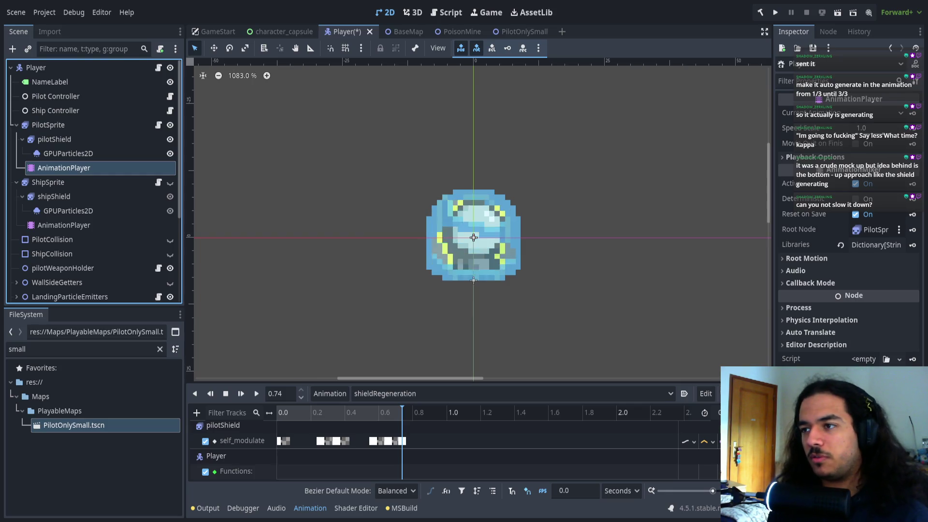
key("ctrl+z")
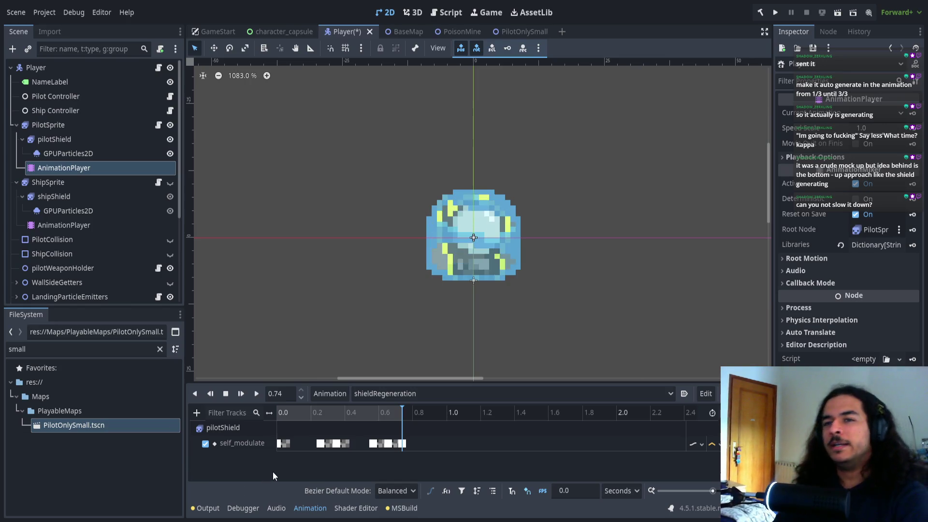
left_click(159, 68)
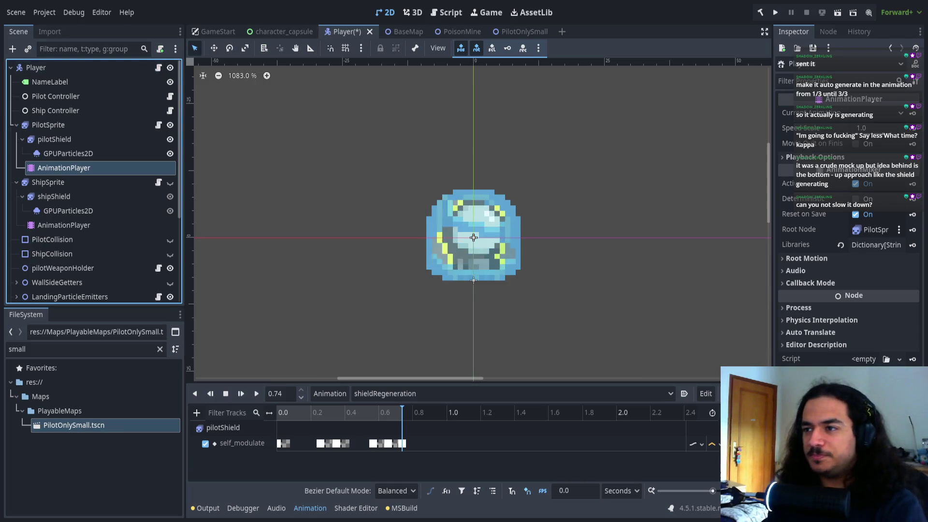
key("alt+Tab")
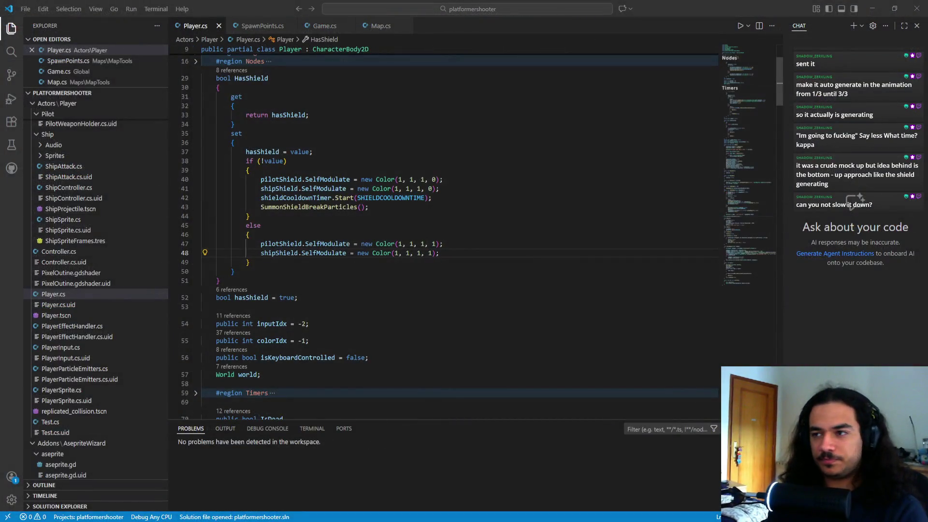
- Unfold the Nodes region in Player.cs and insert a blank line after the shipShield field
double_click(391, 197)
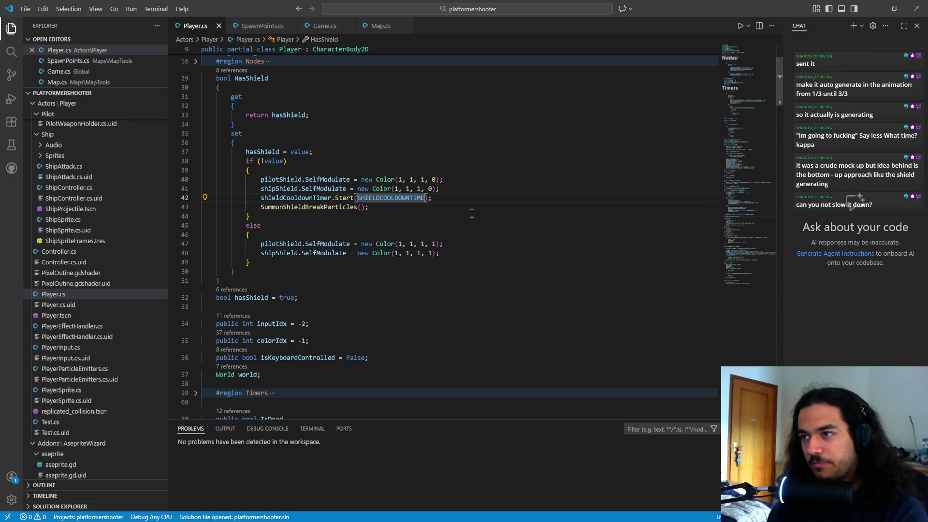
key("alt+Tab")
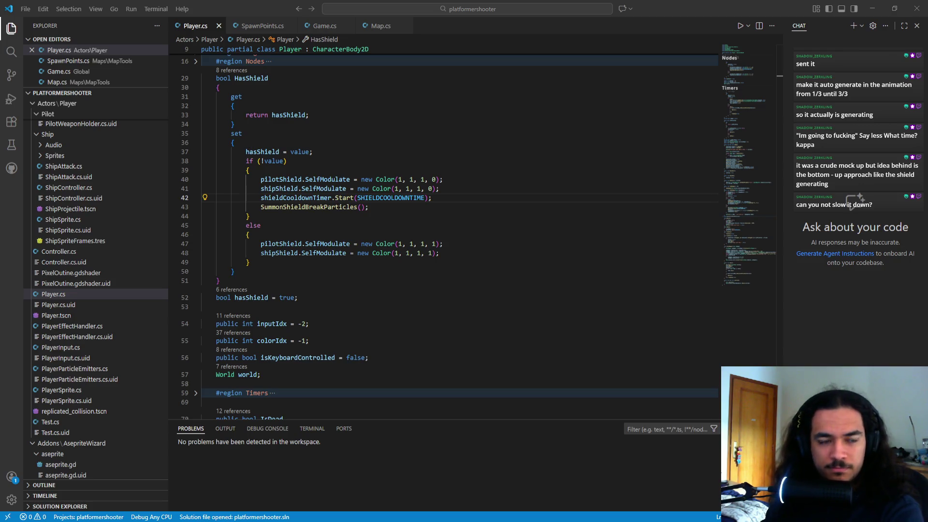
key("alt+Tab")
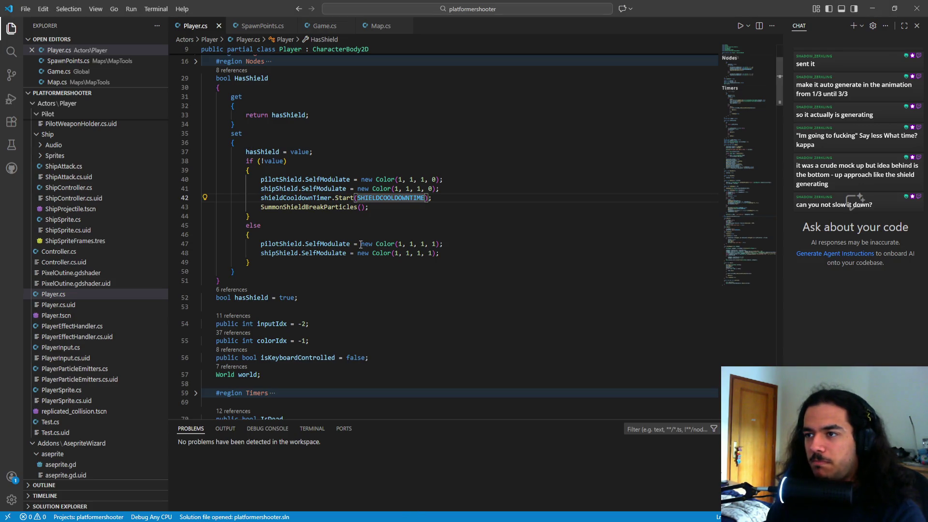
left_click(250, 216)
scroll(222, 185, "up", 5)
left_click(196, 158)
scroll(313, 231, "down", 3)
left_click(362, 192)
- Declare '[Export] AnimationPlayer pilotShieldFlickerer;' on a new line after the shipShield field
key("Return")
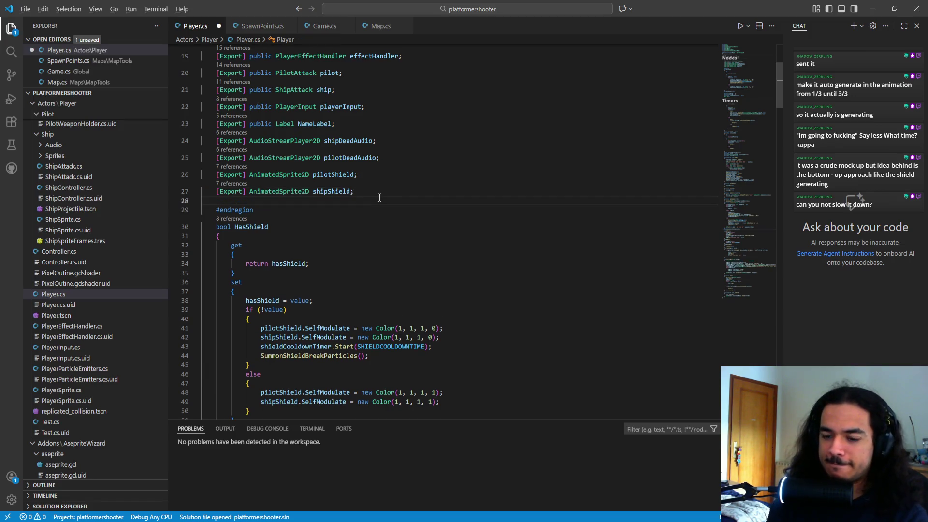
type("[Export")
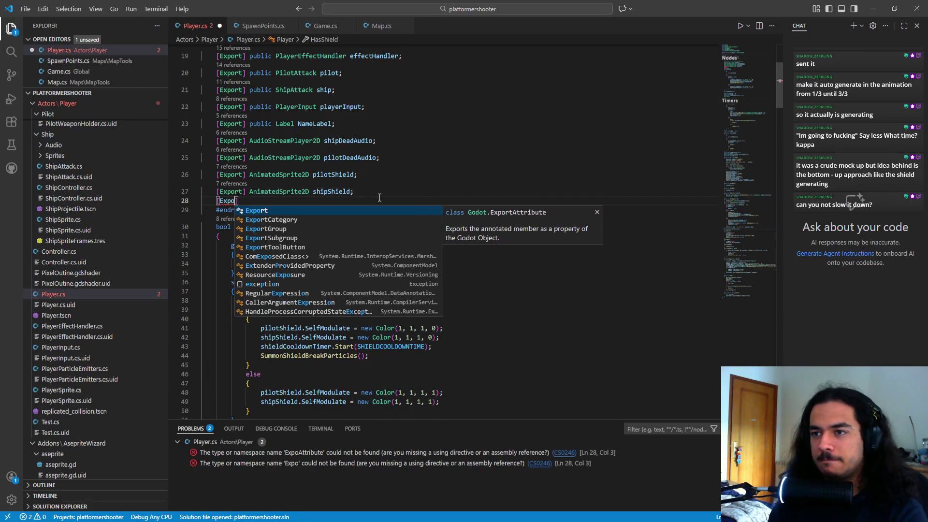
key("BackSpace")
key("Right")
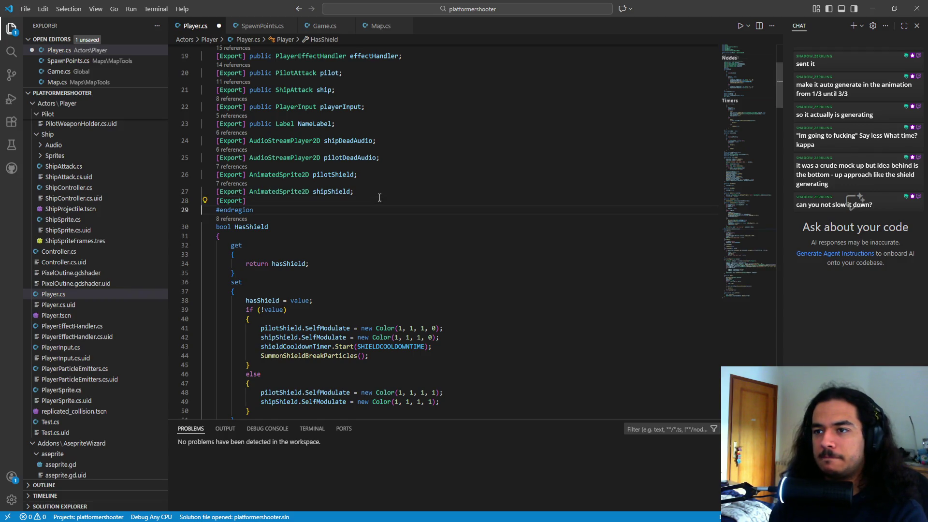
key("Left")
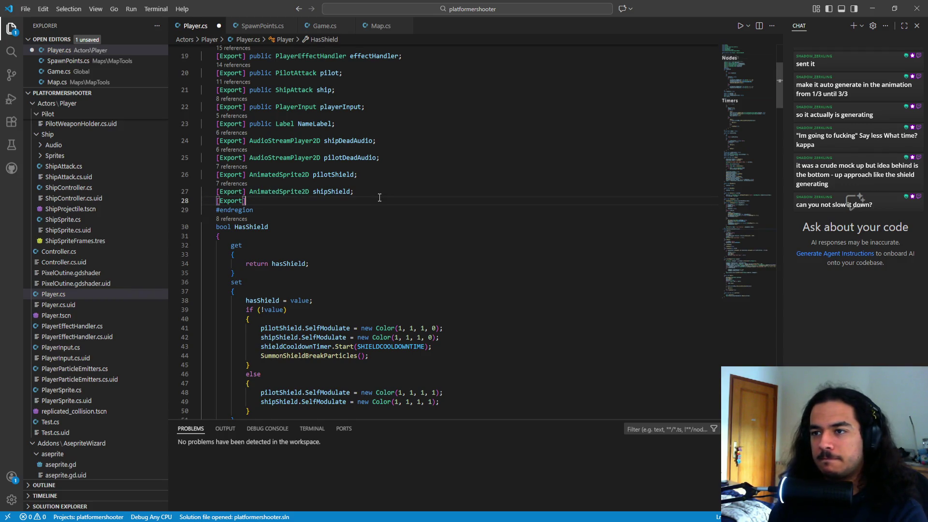
type("a")
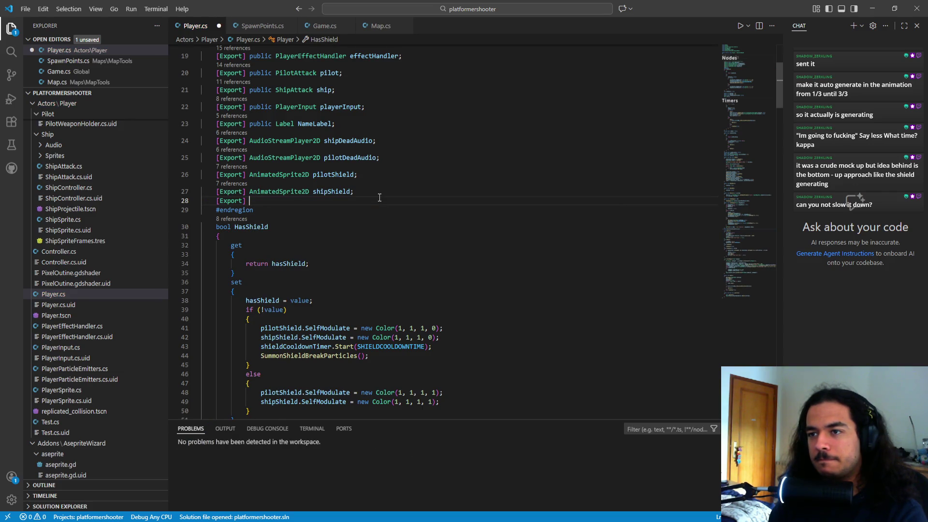
key("BackSpace")
type("Animation")
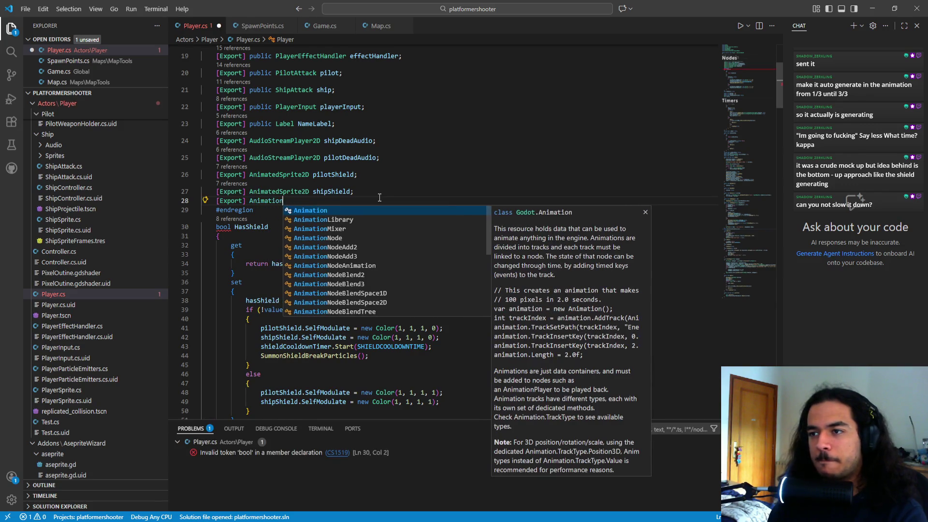
key("Down")
key("Down")
key("Down")
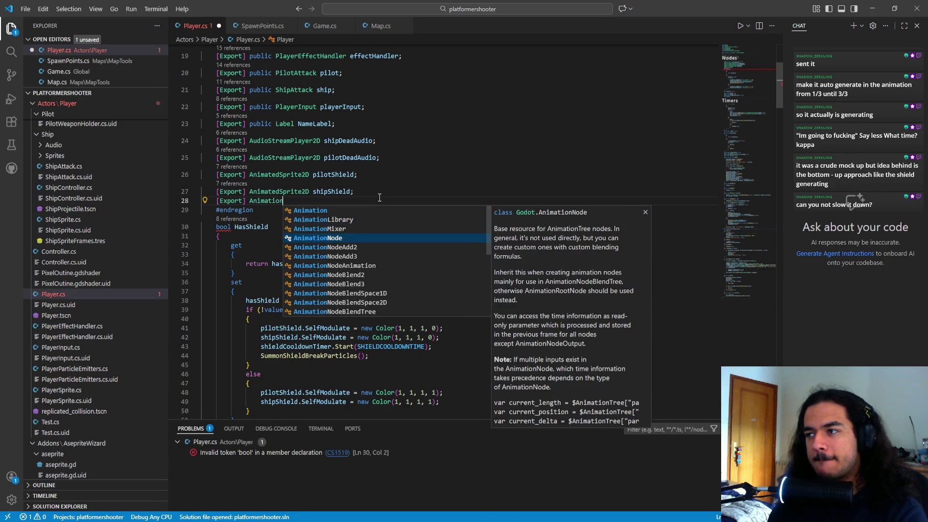
key("Tab")
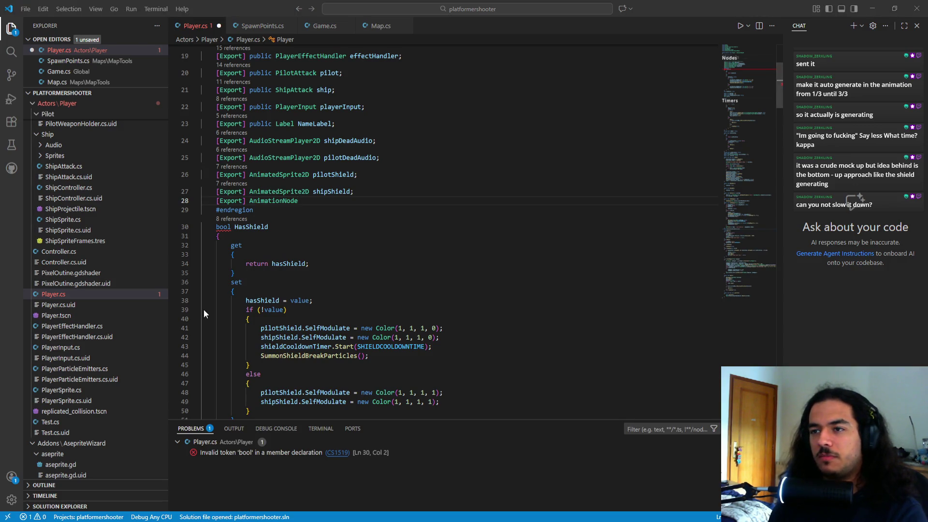
key("BackSpace")
key("BackSpace")
key("BackSpace")
type("Player")
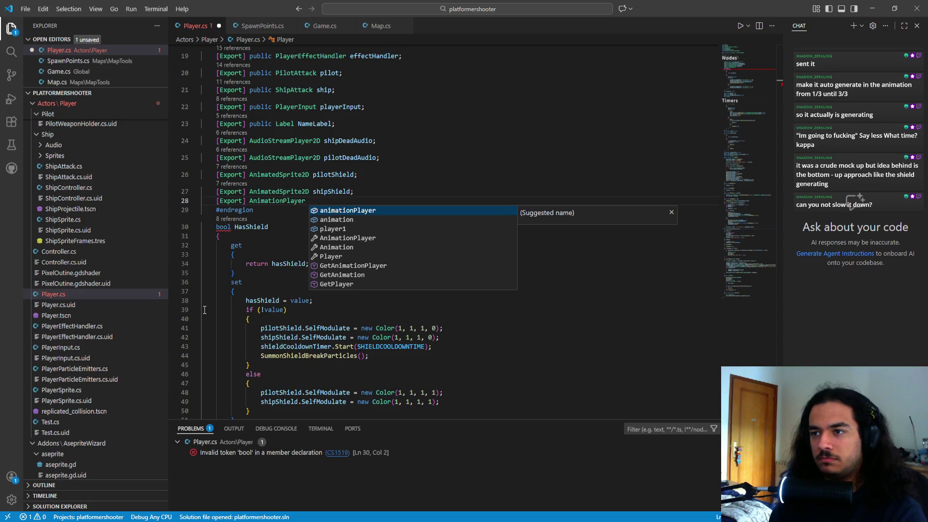
type(" pil")
key("Escape")
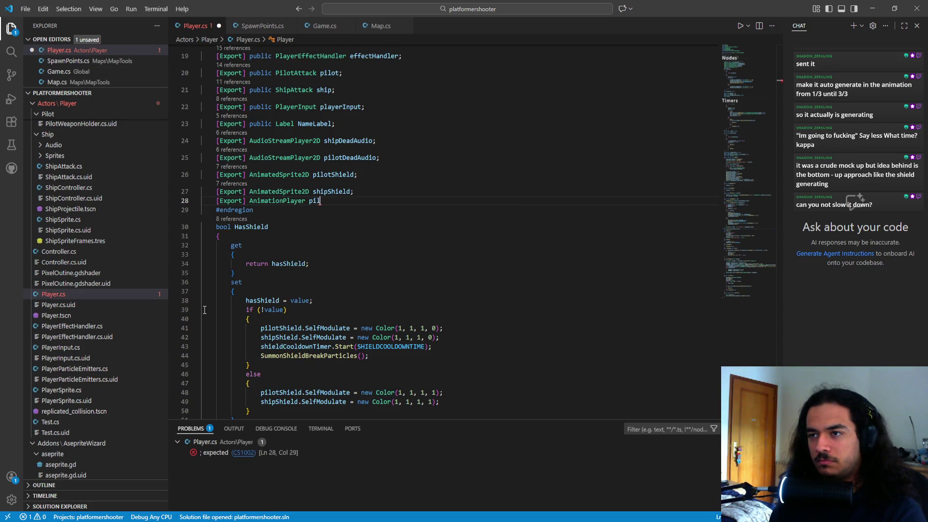
type("otA")
key("BackSpace")
type("ShieldFlickerer")
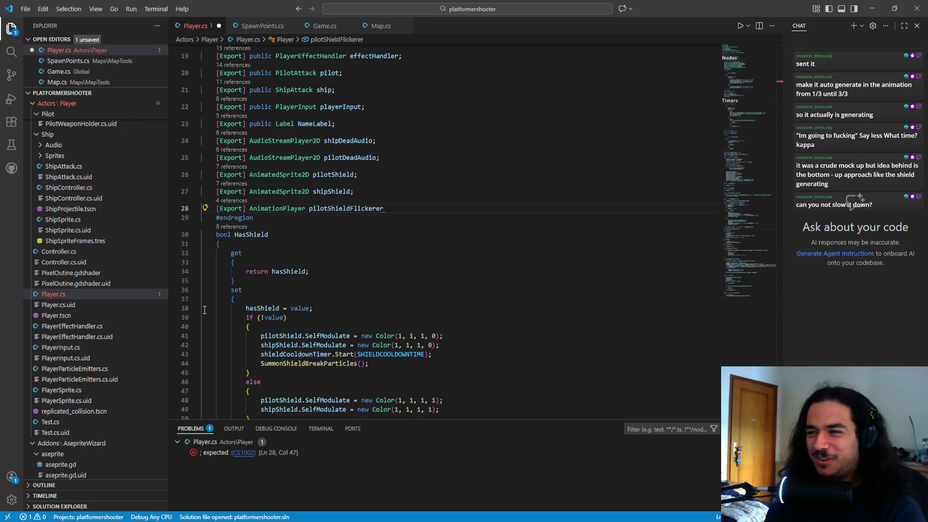
type(";")
- Duplicate that declaration below and rename the copy to shipShieldFlickerer
key("ctrl+shift+Left")
key("ctrl+shift+Left")
key("ctrl+shift+Left")
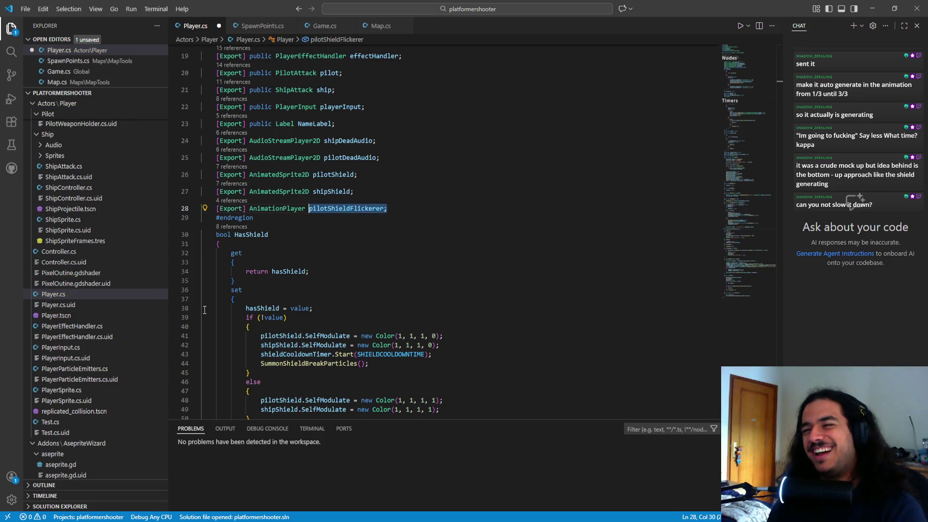
key("ctrl+c")
key("End")
key("Return")
key("ctrl+v")
key("ctrl+Left")
key("ctrl+Left")
key("ctrl+Left")
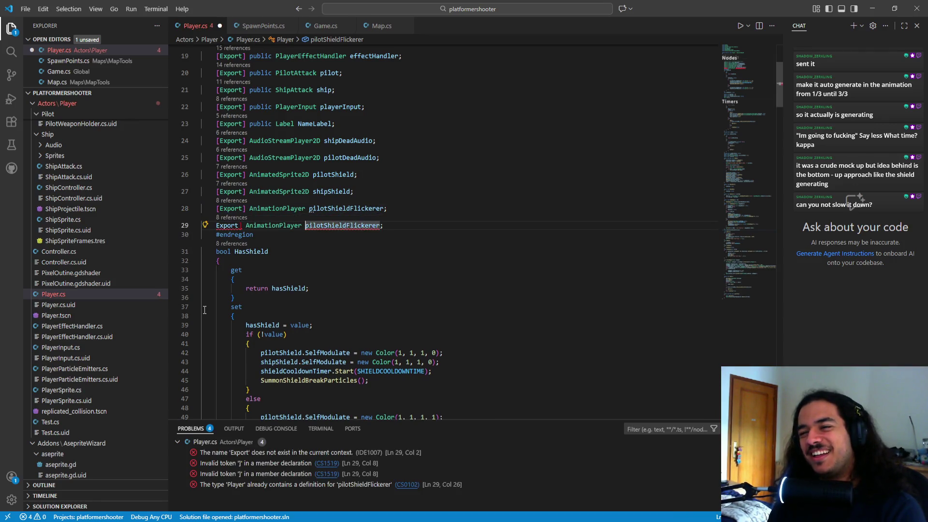
type("[")
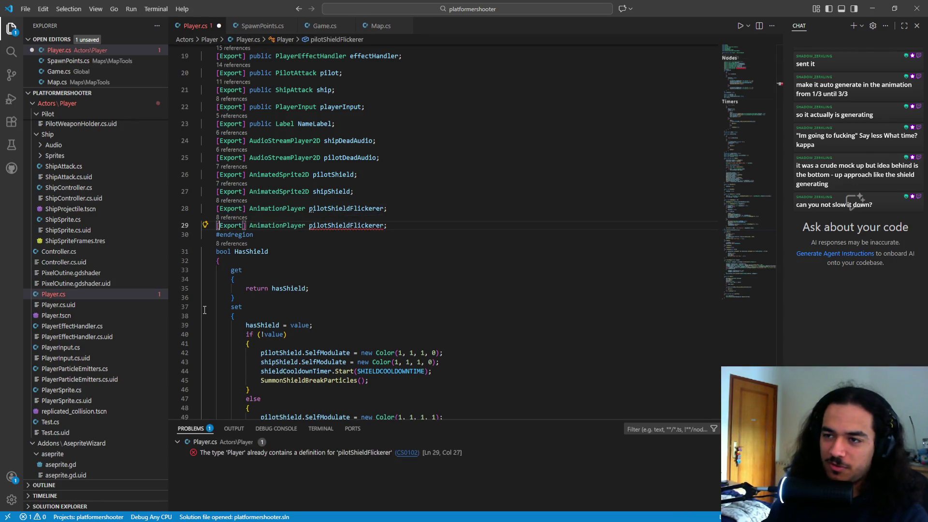
key("ctrl+Right")
key("ctrl+Right")
key("ctrl+Right")
key("ctrl+shift+Left")
key("Right")
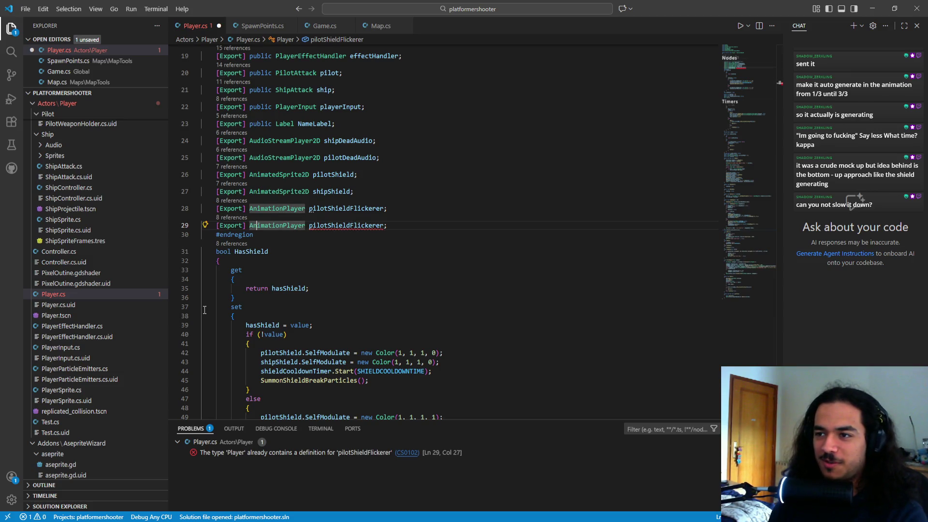
key("Right")
key("shift+Right")
key("shift+Right")
key("shift+Right")
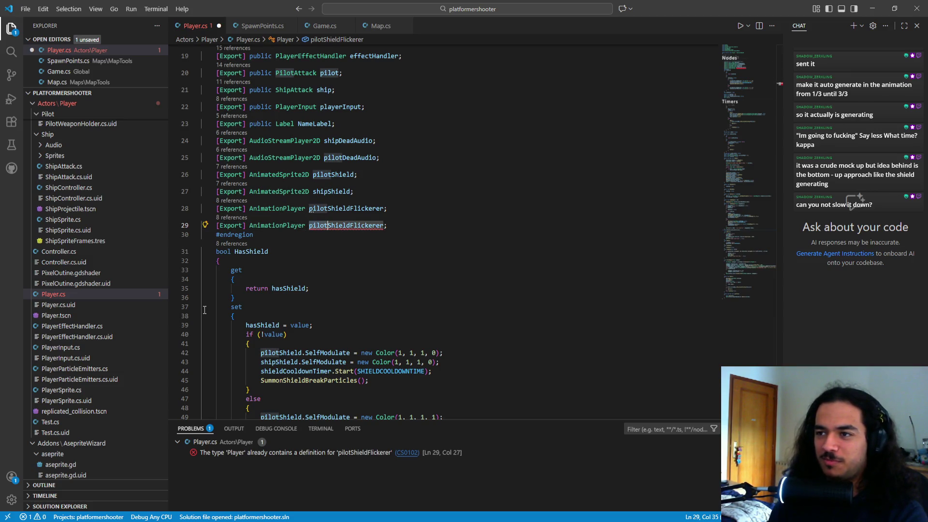
type("ship")
key("ctrl+Right")
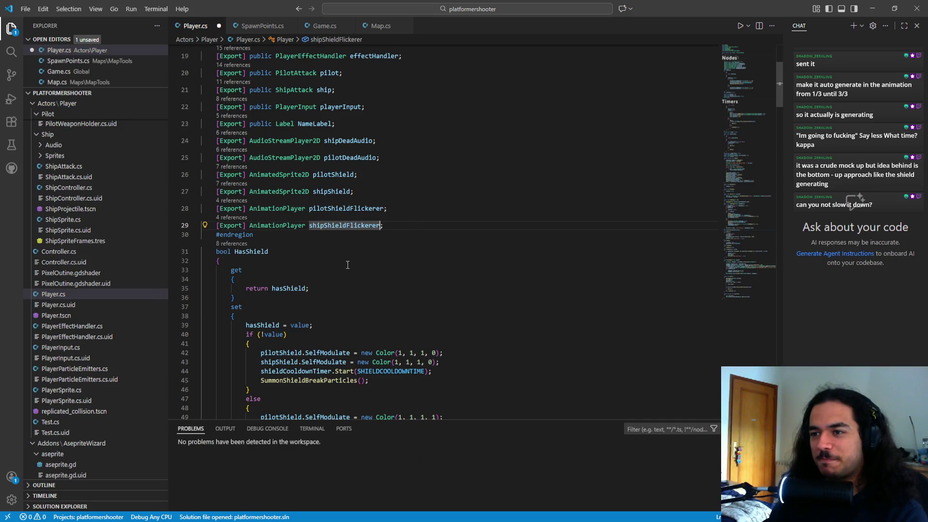
left_click(425, 371)
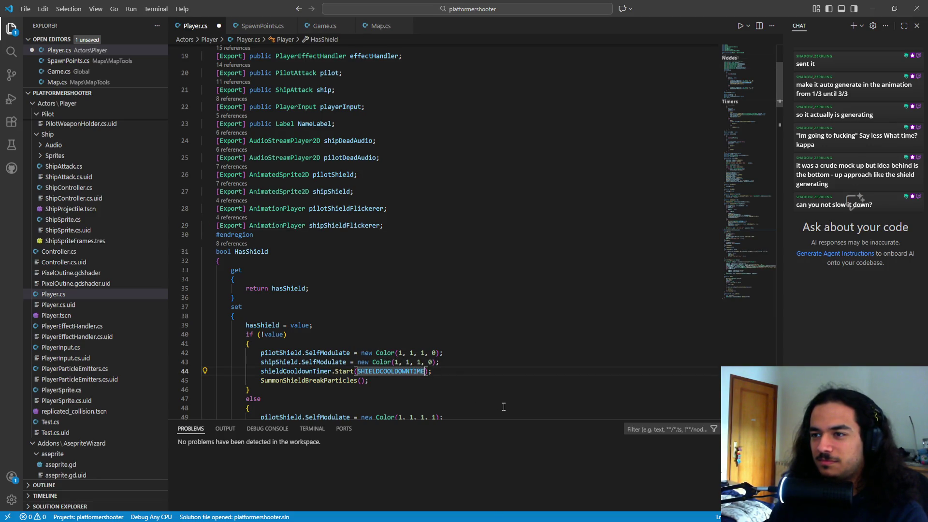
- Try appending '- pilotShieldFlickerer.CurrentAnimation' to the cooldown timer's Start call, then delete it
type("- pilot")
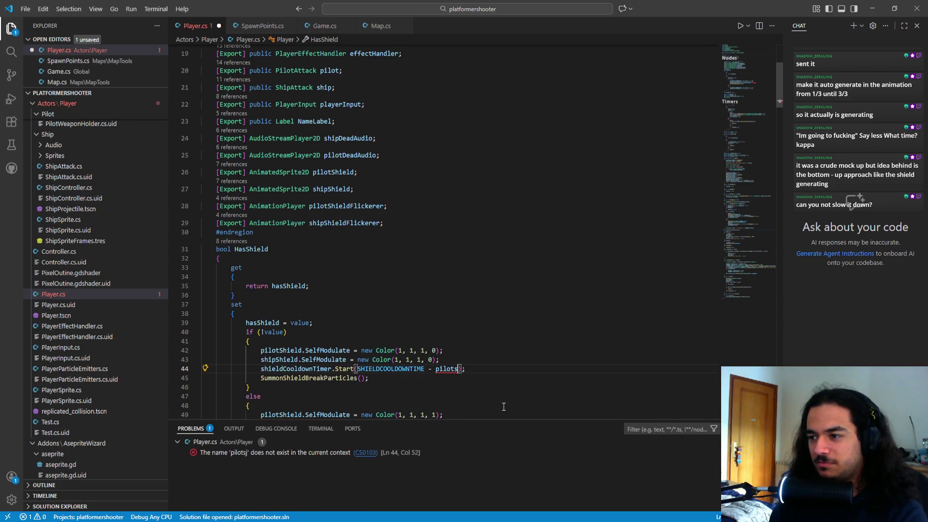
type("Shield")
key("Down")
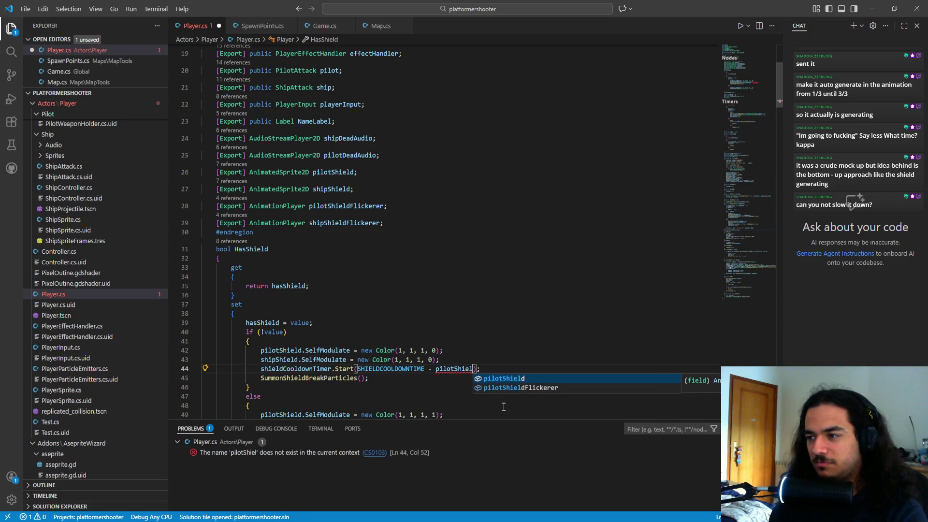
key("Tab")
type("-")
key("BackSpace")
type(".an")
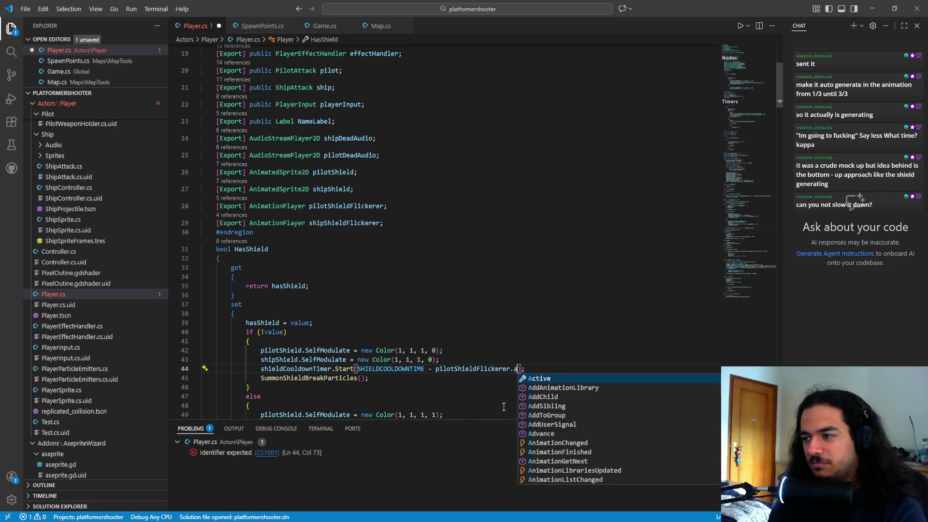
type("imation")
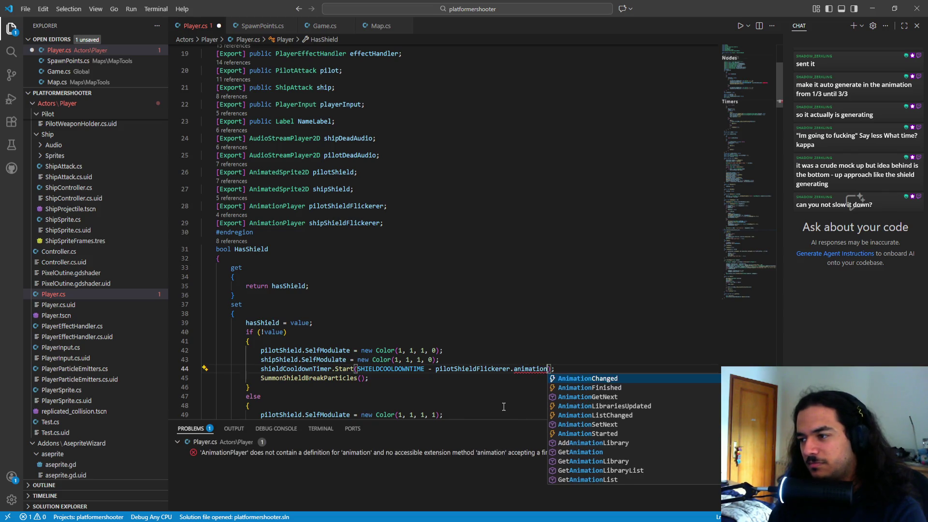
key("Down")
key("Down")
key("Down")
key("Down")
key("Down")
key("Down")
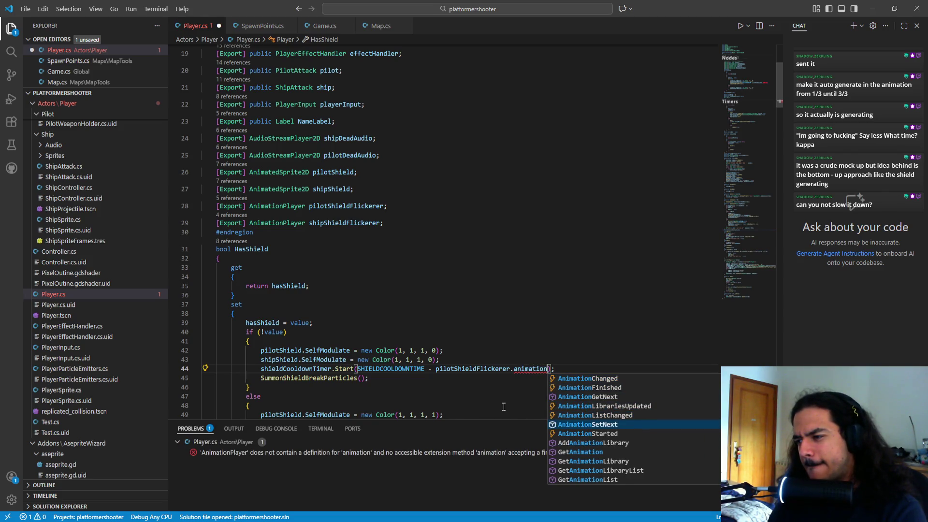
key("Down")
key("Down")
key("Down")
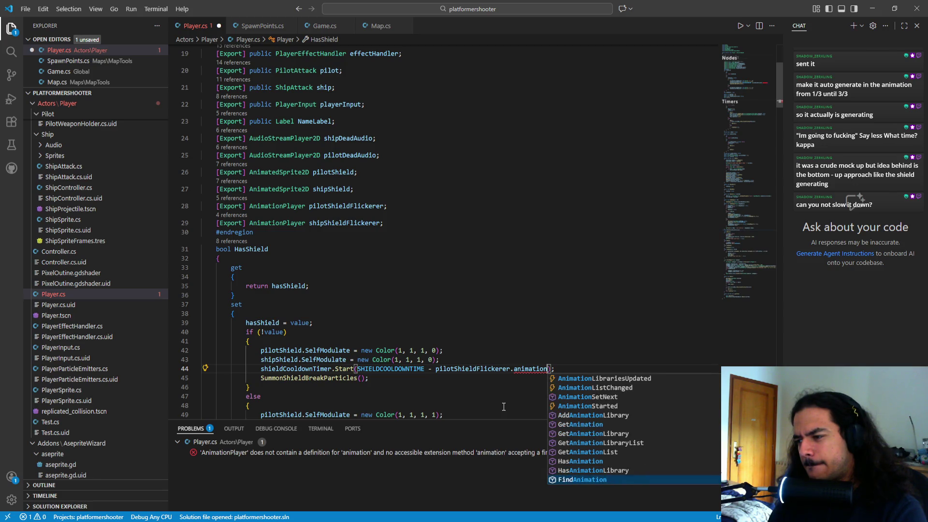
key("Down")
key("Down")
key("Down")
key("Up")
key("Up")
key("Up")
key("Up")
key("Up")
key("Tab")
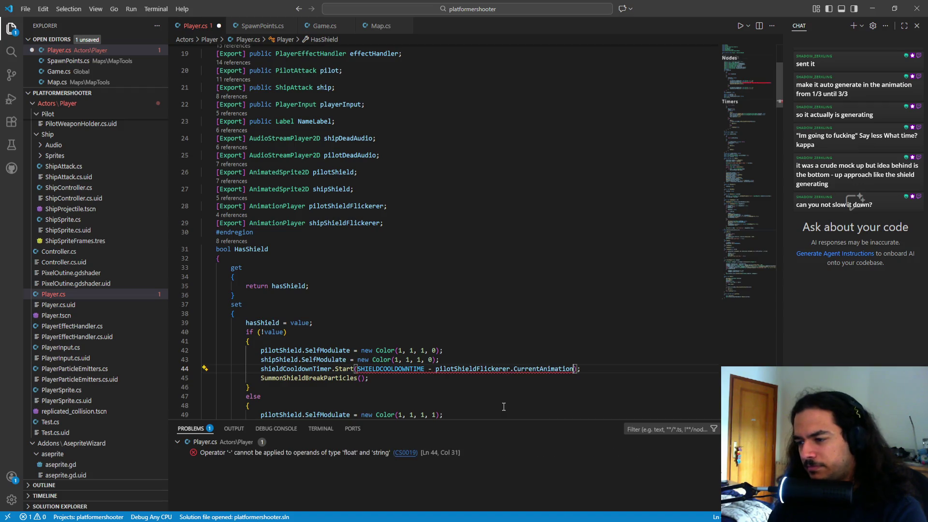
type(".")
key("Down")
key("Down")
key("Up")
key("Up")
key("BackSpace")
key("ctrl+space")
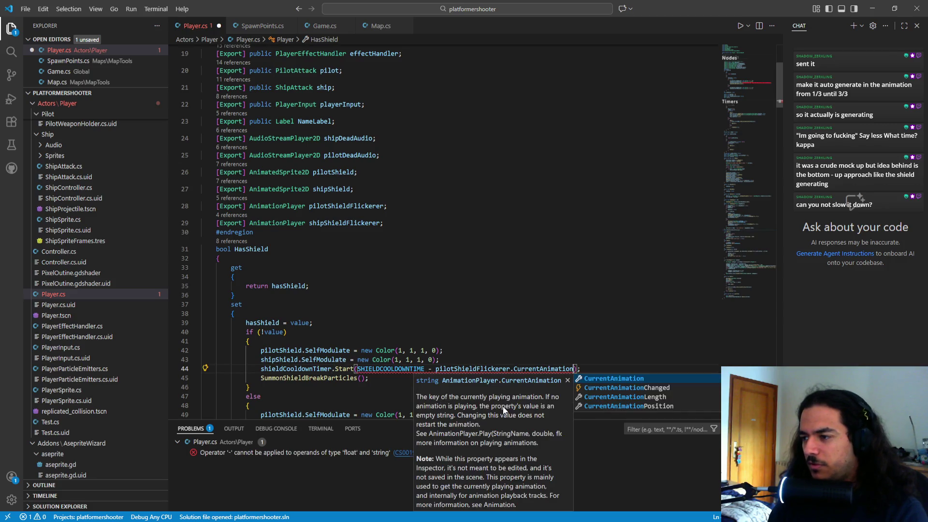
key("ctrl+shift+Left")
key("ctrl+shift+Left")
key("ctrl+shift+Left")
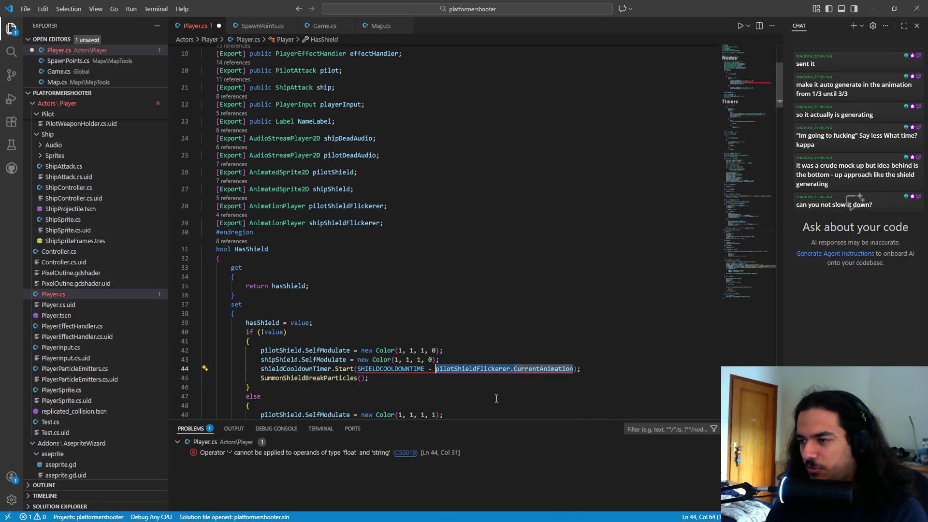
key("BackSpace")
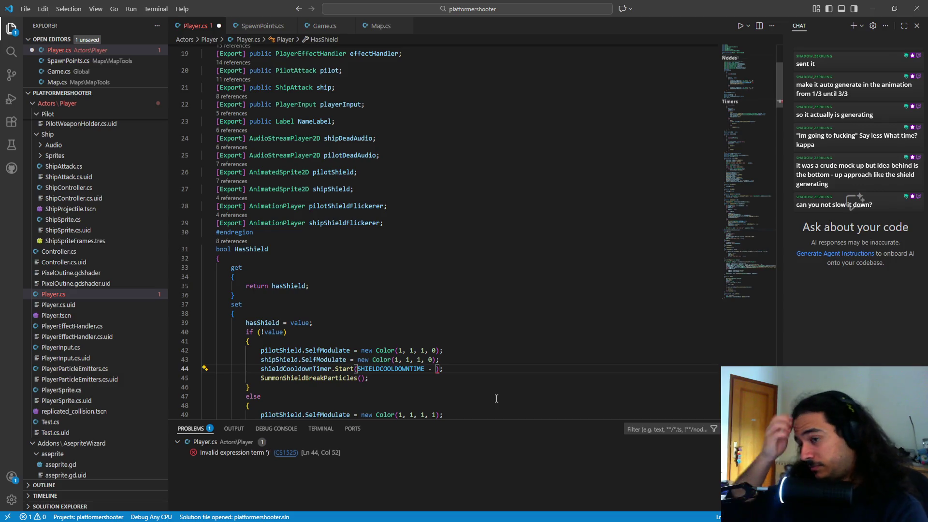
- Make it Start(SHIELDCOOLDOWNTIME - pilotShieldFlickerer.CurrentAnimationLength) and save Player.cs
type("pl")
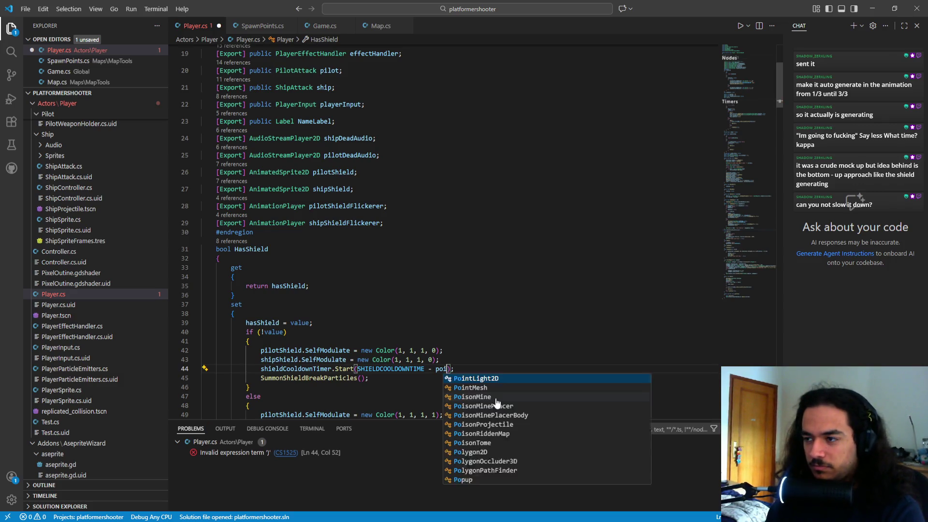
key("BackSpace")
type("ilotshield")
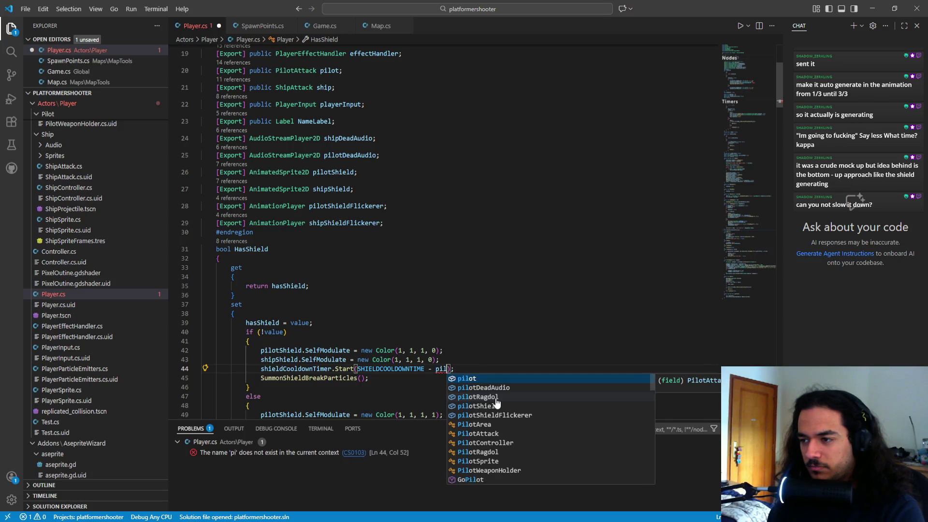
key("Down")
key("Tab")
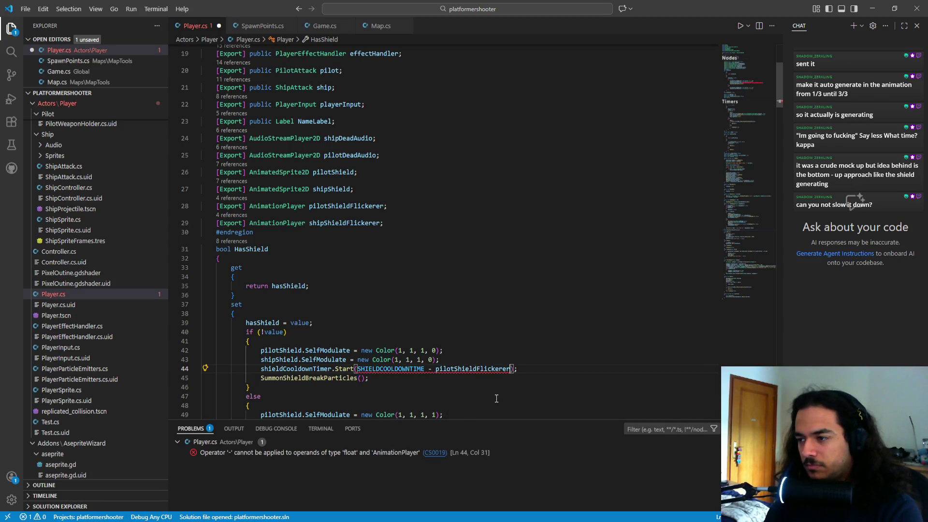
type(".")
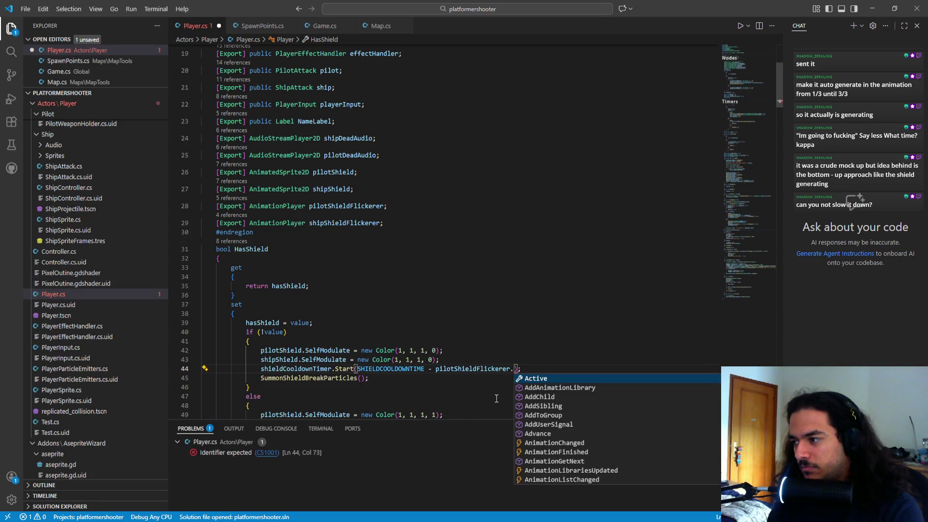
type("len")
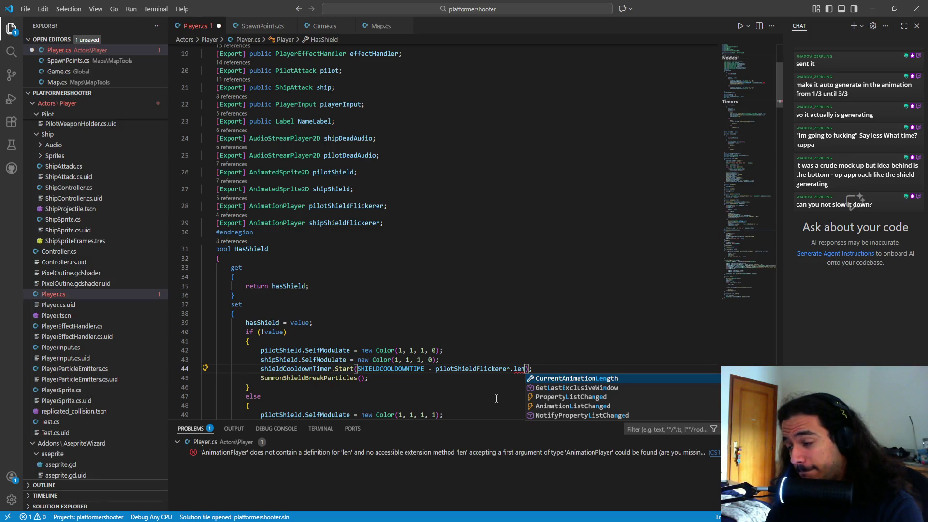
key("Tab")
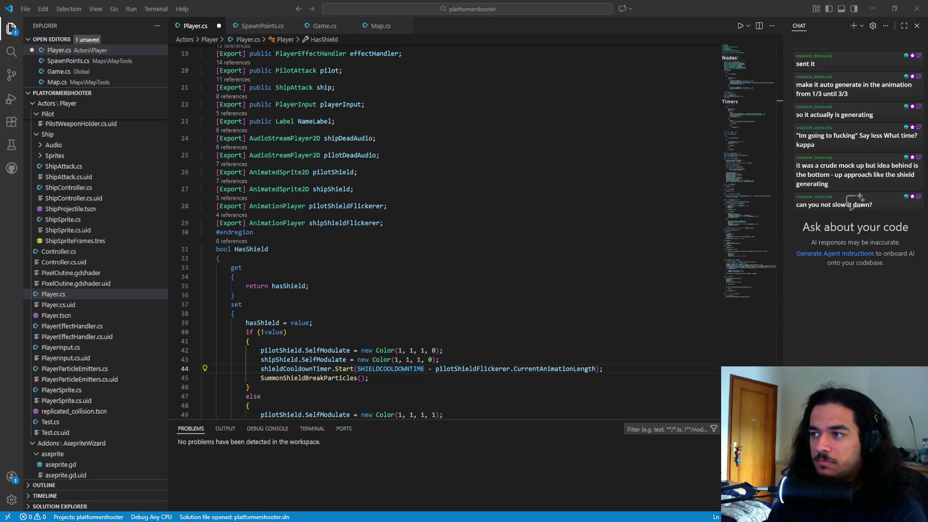
key("alt+Tab")
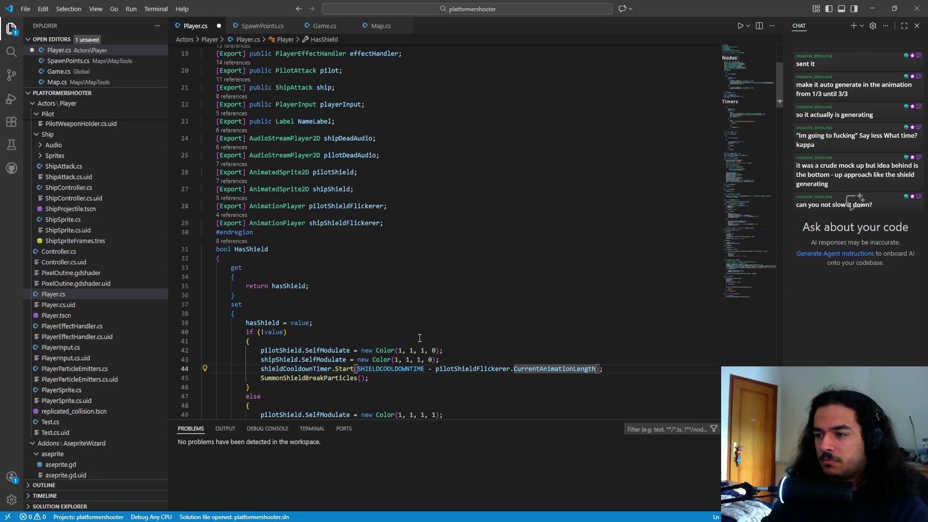
mouse_move(391, 352)
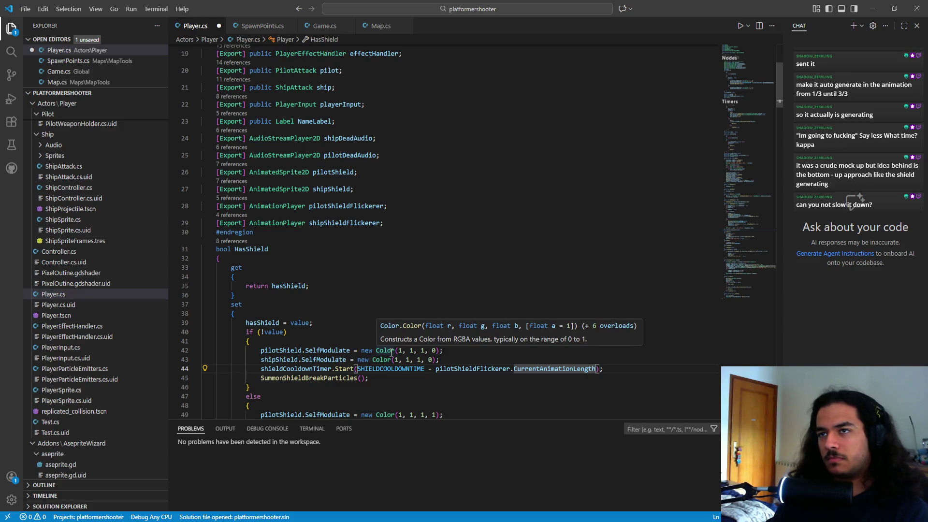
key("ctrl+s")
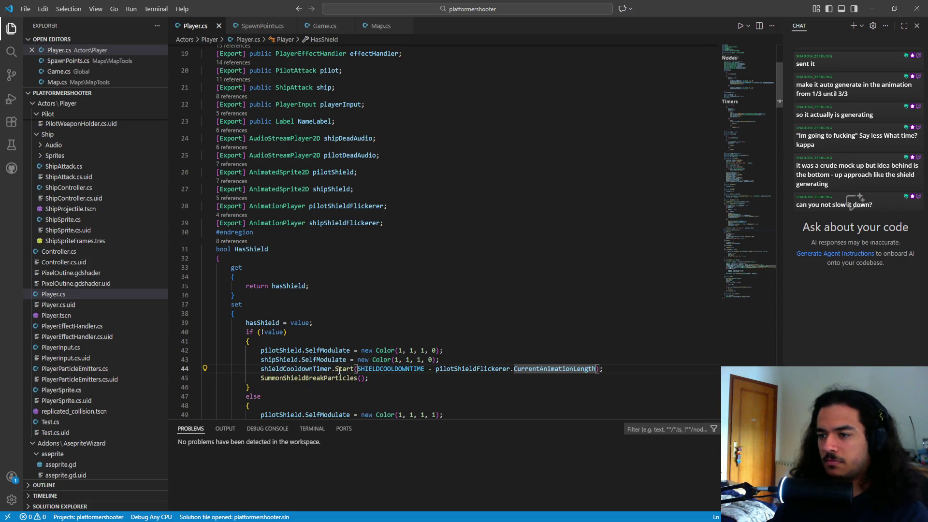
- Go to the shieldCooldownTimer declaration
double_click(304, 369)
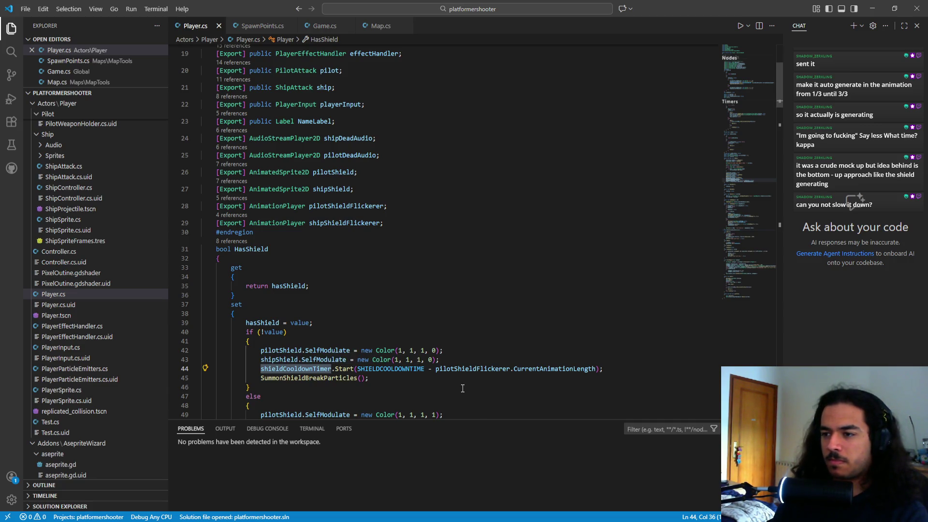
scroll(463, 388, "down", 3)
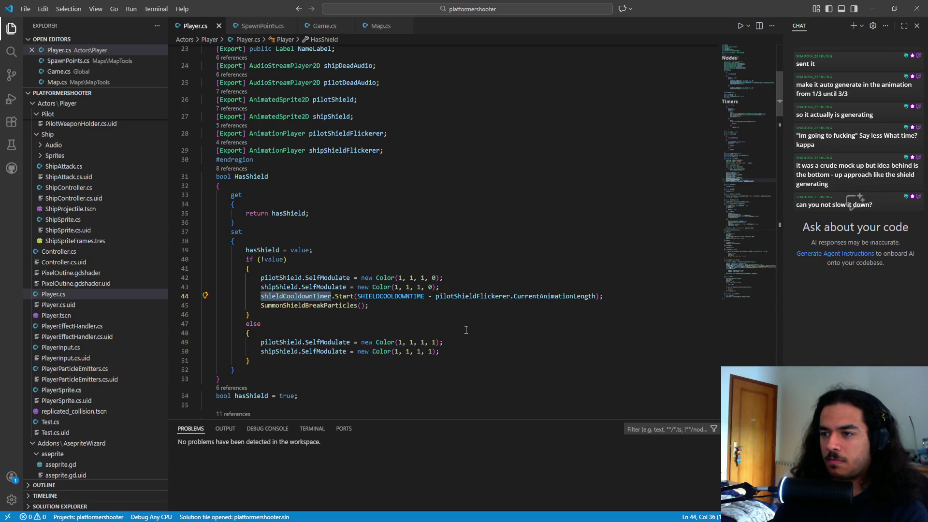
left_click(298, 307)
scroll(338, 314, "down", 10)
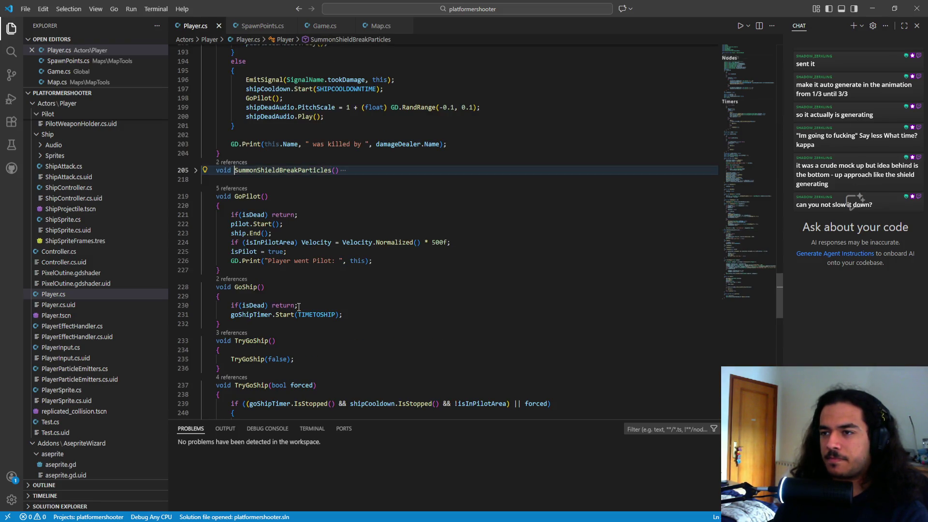
scroll(338, 314, "up", 7)
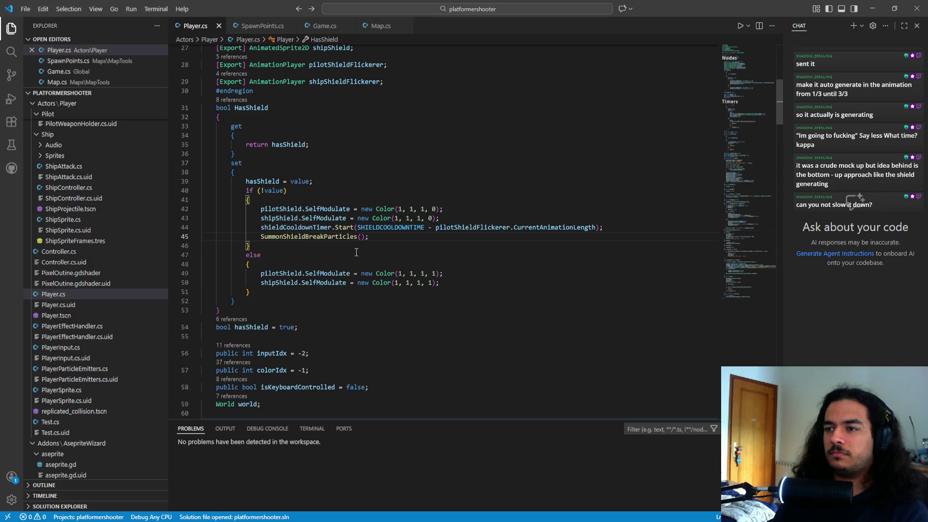
left_click(319, 228, "ctrl")
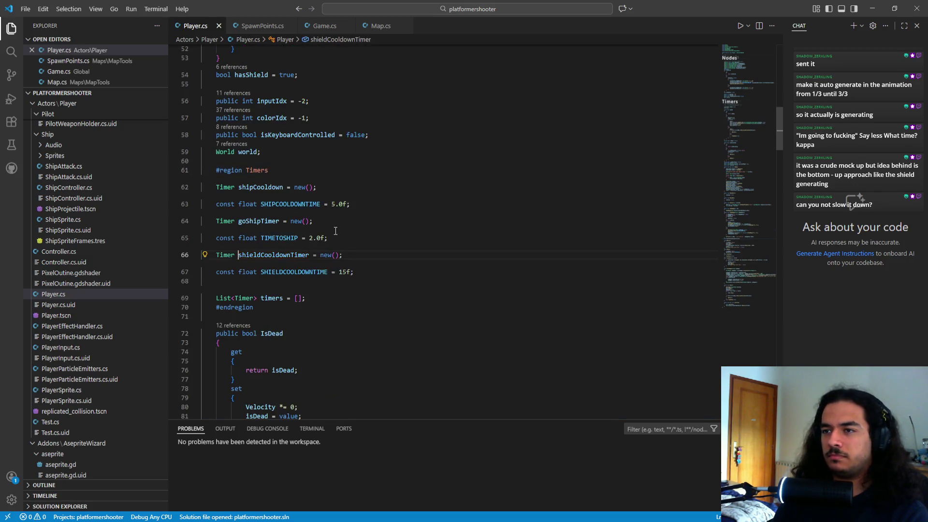
- In the shieldCooldownTimer Timeout handler, replace 'HasShield = true;' with 'pilotShieldFlickerer.Play();'
key("ctrl+f")
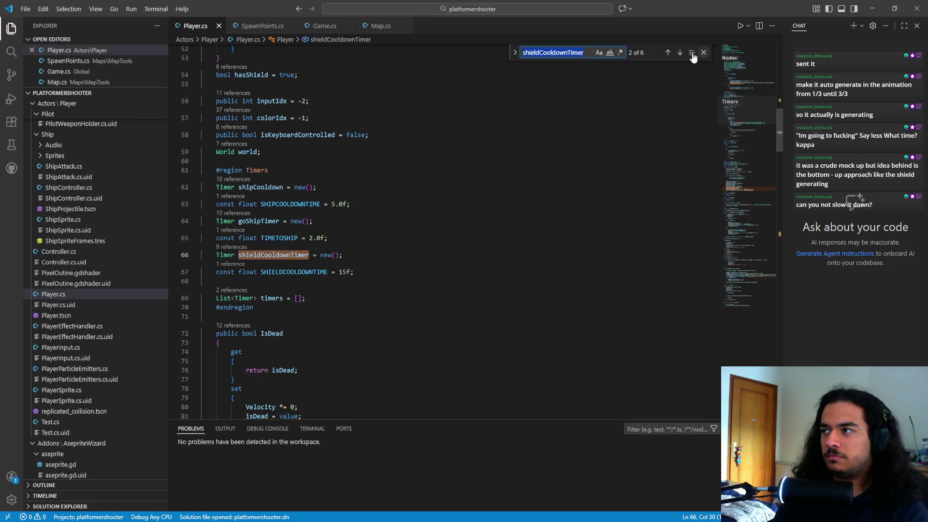
left_click(679, 53)
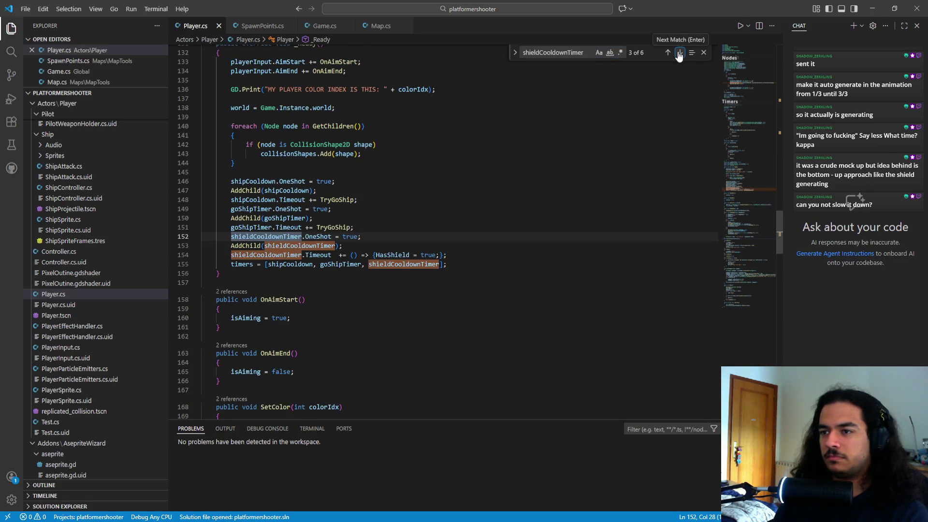
mouse_move(399, 267)
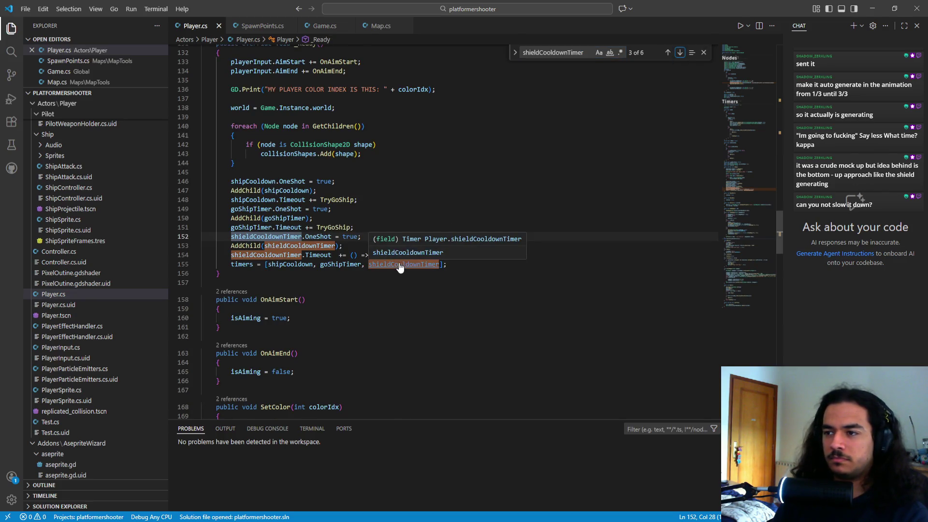
left_click_drag(376, 257, 439, 256)
key("BackSpace")
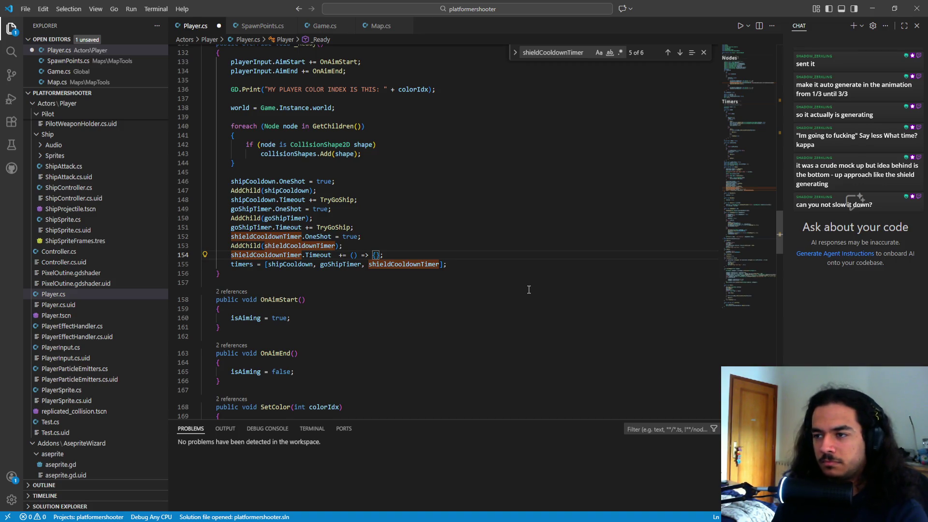
key("Return")
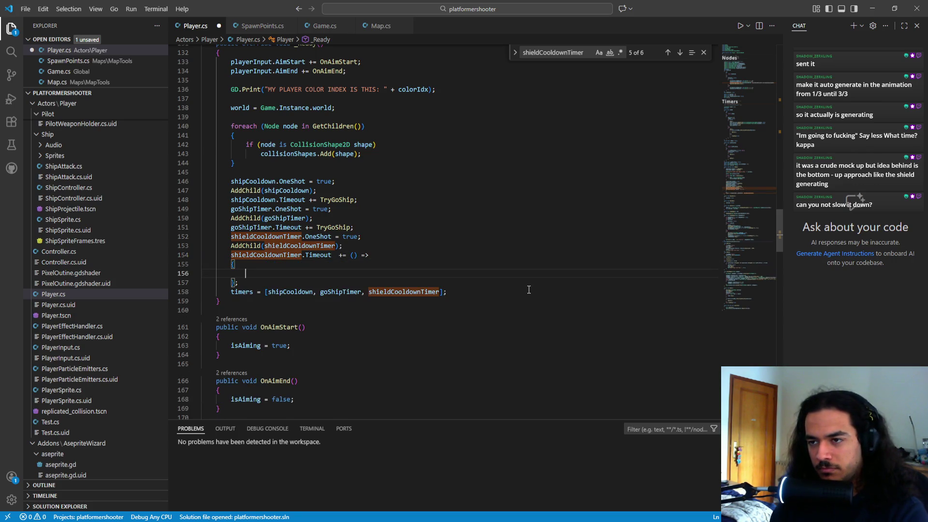
type("pilot")
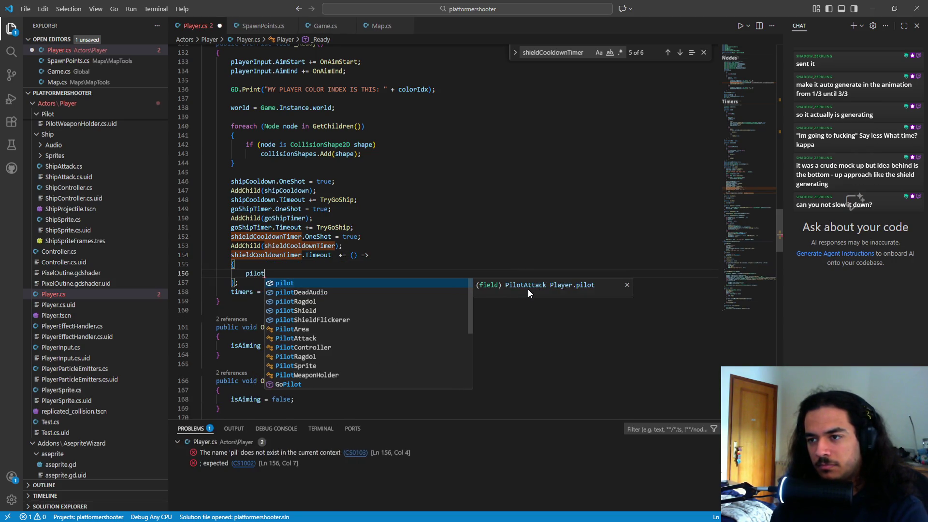
type("shieldf")
key("Tab")
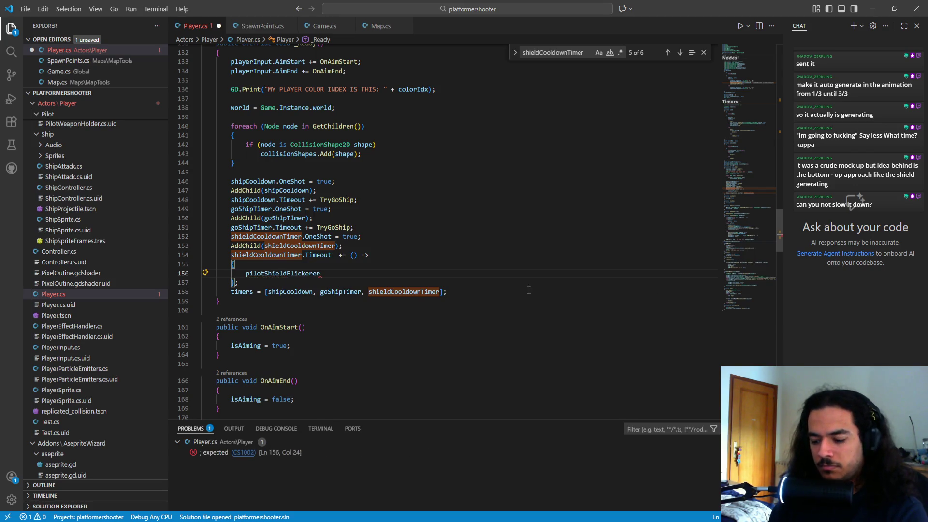
type(".start")
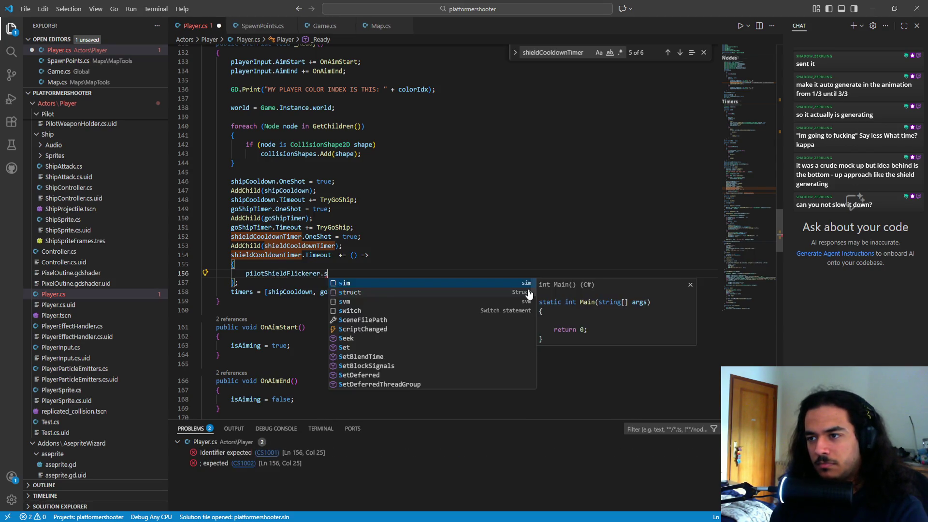
key("BackSpace")
key("BackSpace")
key("BackSpace")
type("pla")
key("Tab")
type("();")
- Add a 'shipShieldFlickerer.Play();' line right below the pilot Play call
key("Return")
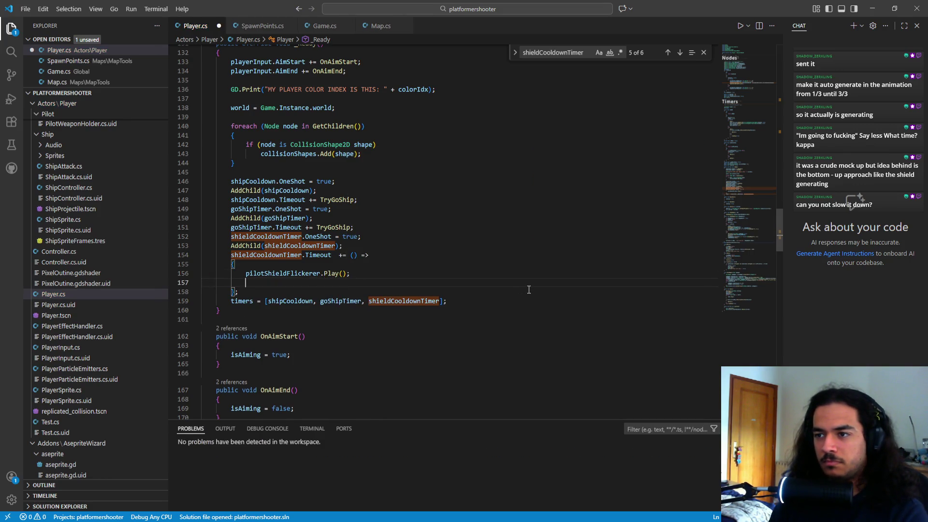
key("Up")
key("End")
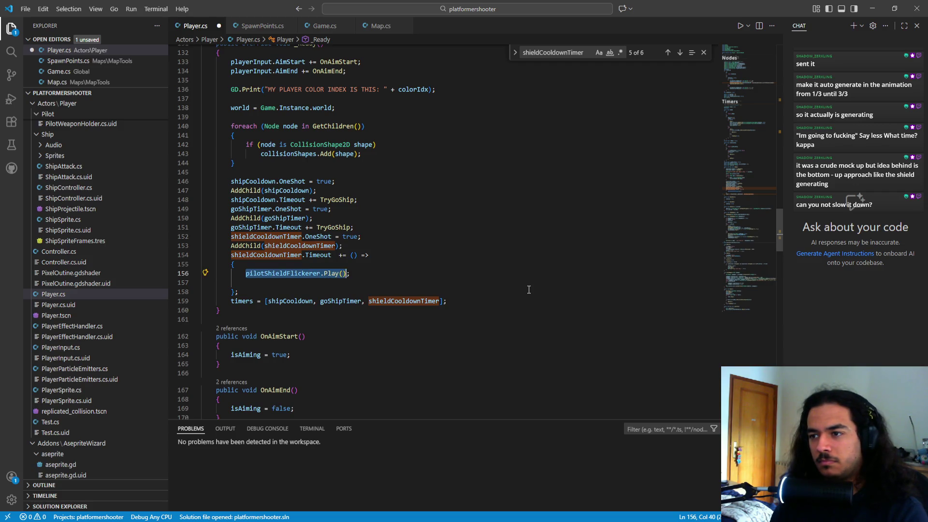
key("Return")
key("Tab")
key("Return")
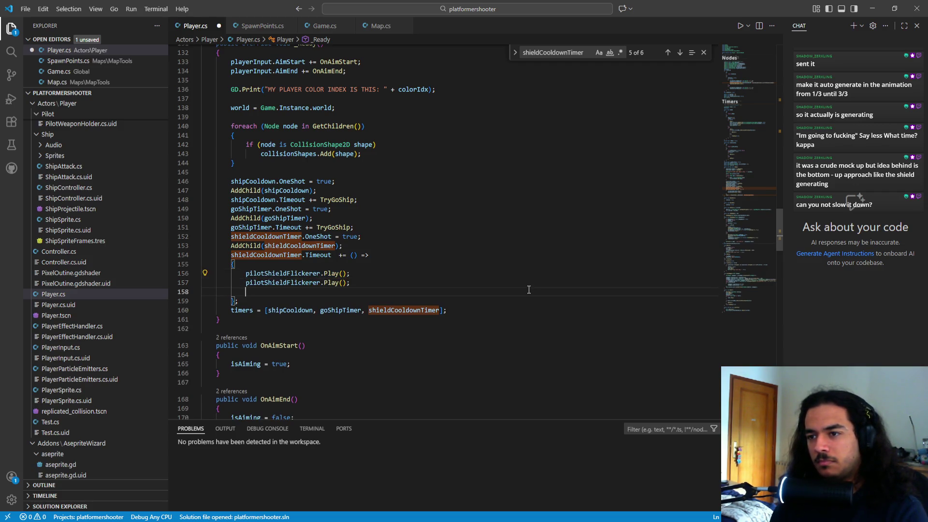
key("BackSpace")
key("Home")
key("Right")
key("Right")
key("Right")
key("BackSpace")
key("BackSpace")
key("BackSpace")
key("Delete")
key("Delete")
type("ship")
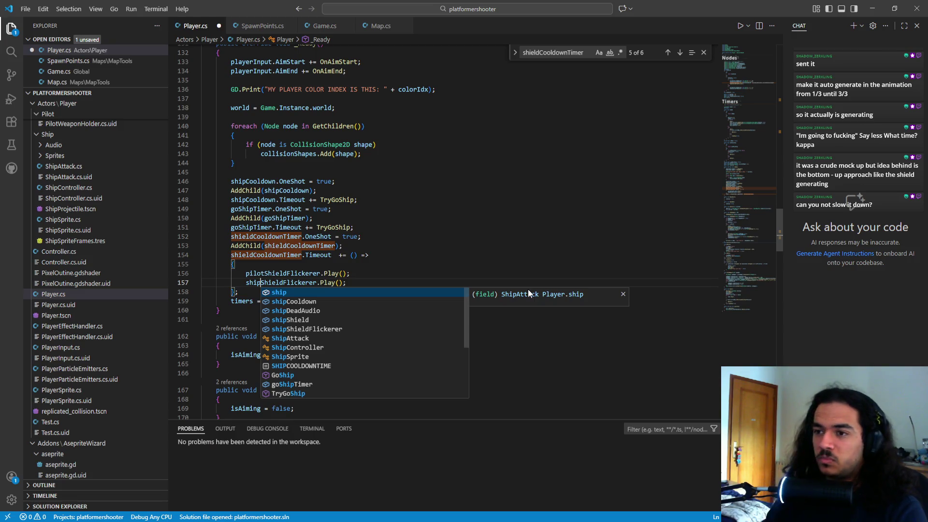
key("Escape")
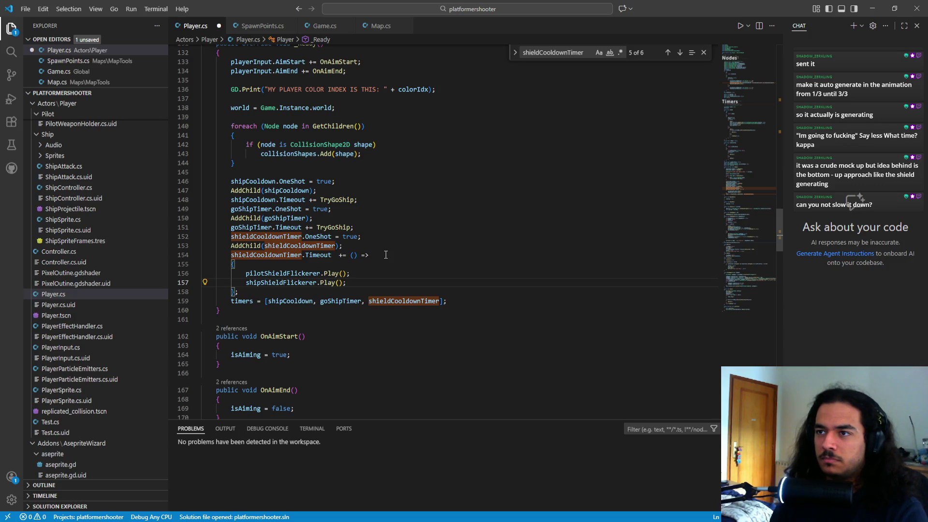
- Search for HasShield, put [Export] before its bool declaration, and save Player.cs
scroll(386, 255, "up", 15)
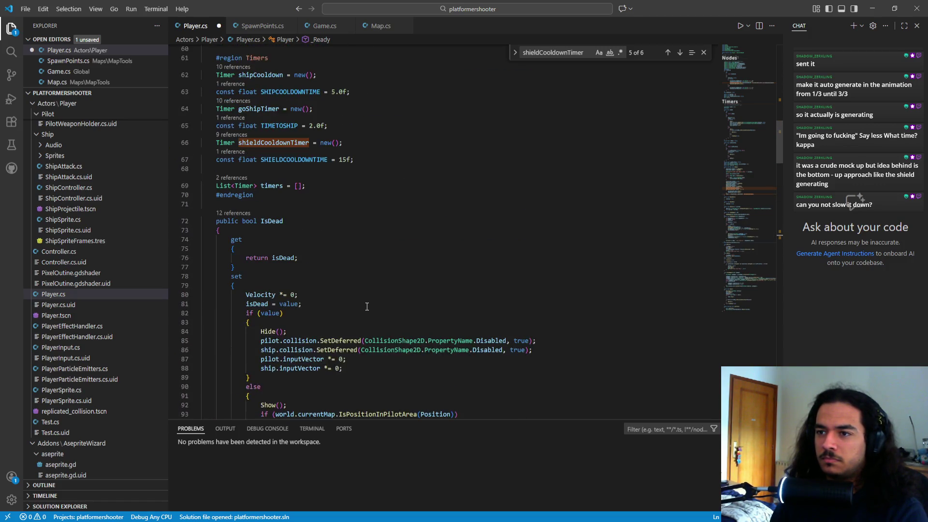
scroll(281, 244, "up", 3)
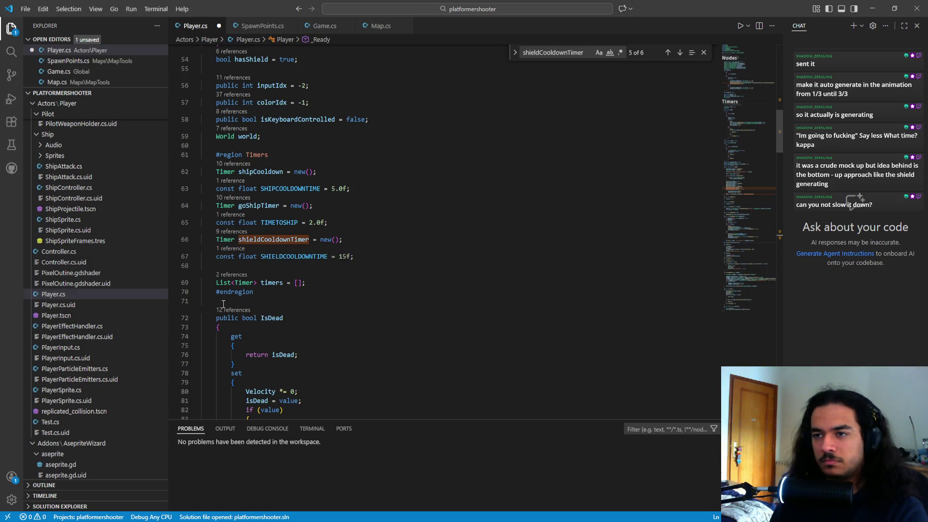
scroll(261, 287, "down", 10)
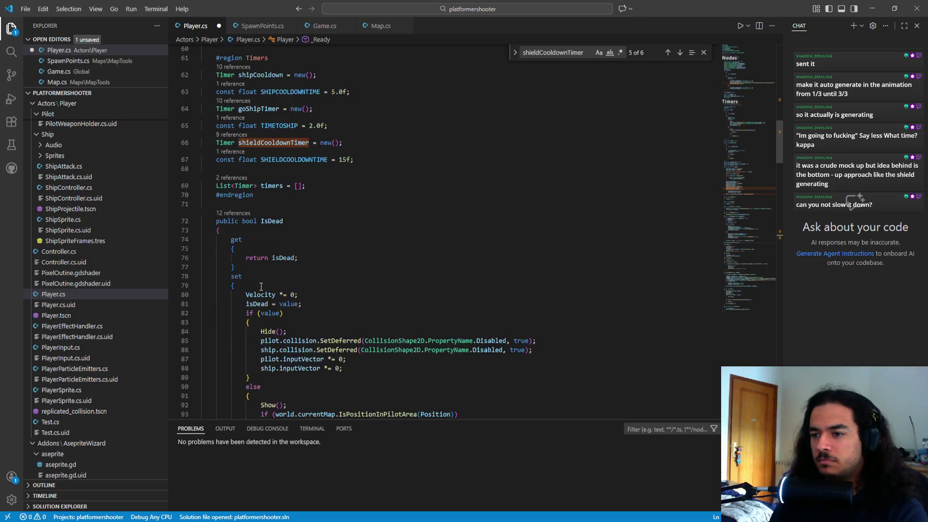
scroll(255, 302, "down", 7)
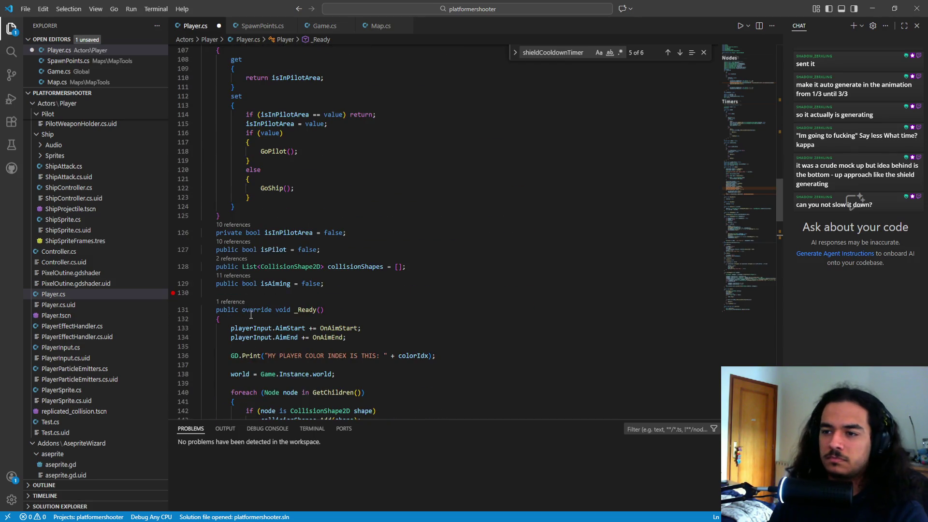
scroll(251, 315, "up", 4)
double_click(572, 52)
type("has")
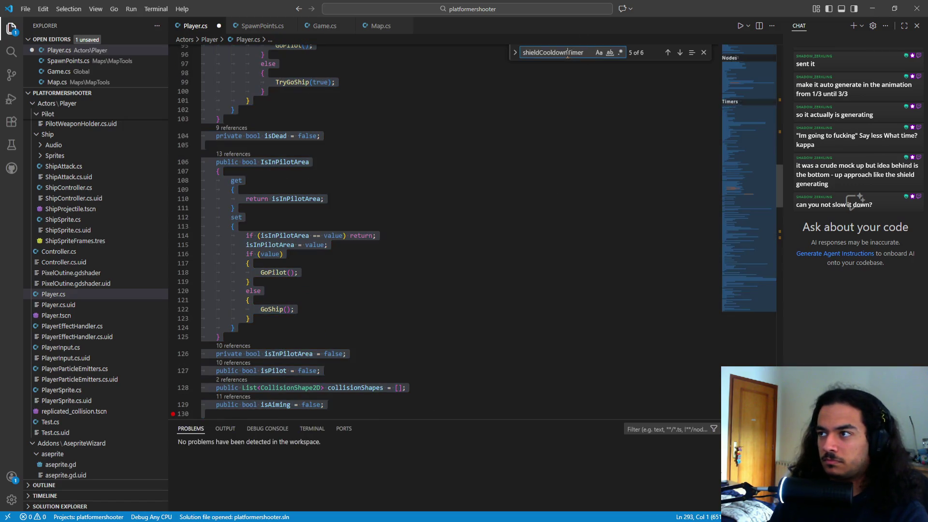
type("shi")
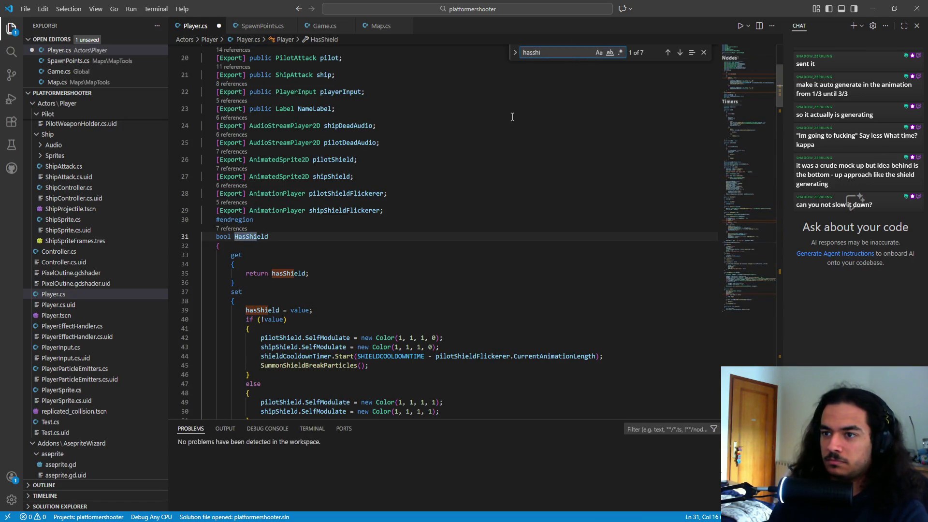
double_click(227, 239)
key("Left")
type("[Expor")
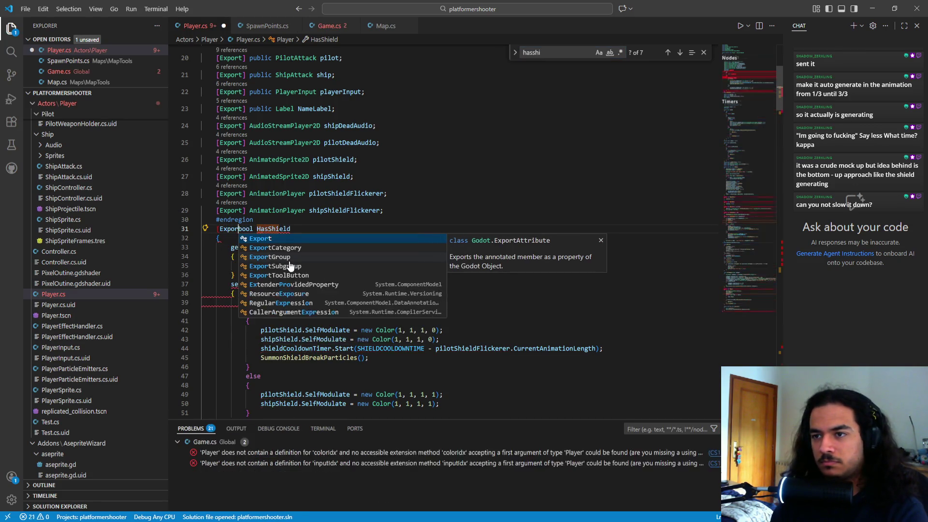
type("t]")
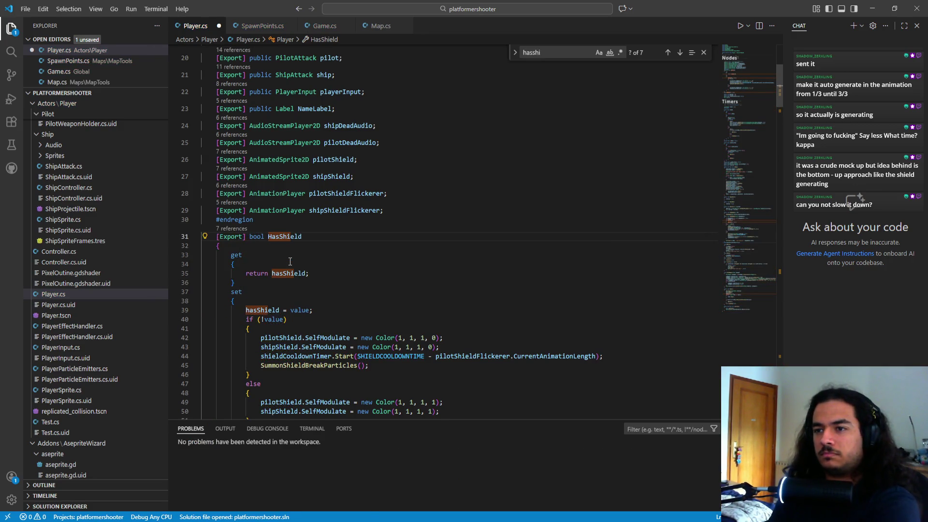
key("ctrl+s")
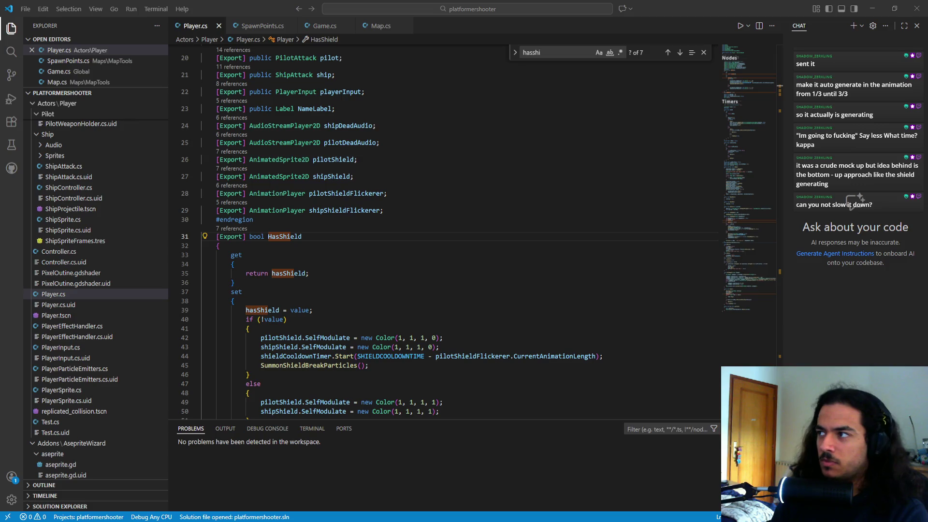
- Switch back to Godot and wait for the .NET project build to finish
key("alt+Tab")
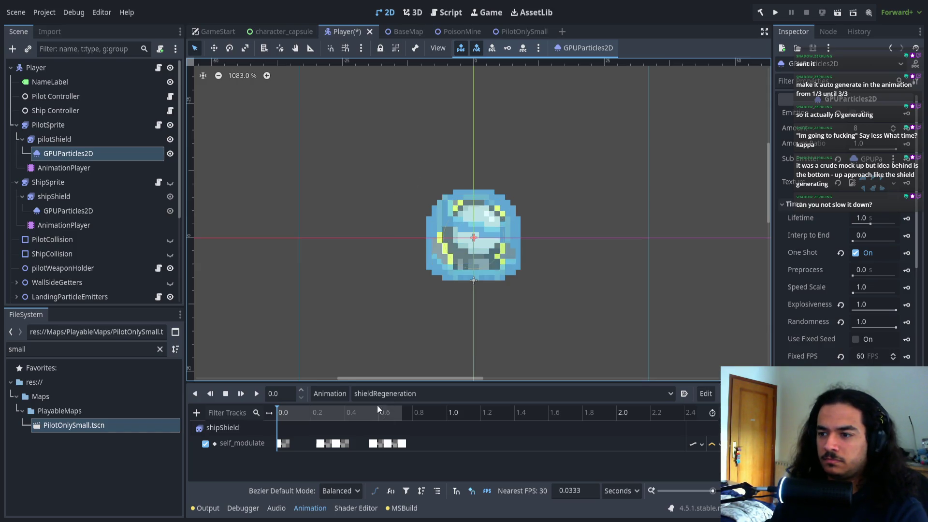
- Add a Player:HasShield track to shieldRegeneration with keys off at 0.0 and on at 0.74, then play it
key("ctrl+z")
left_click(402, 413)
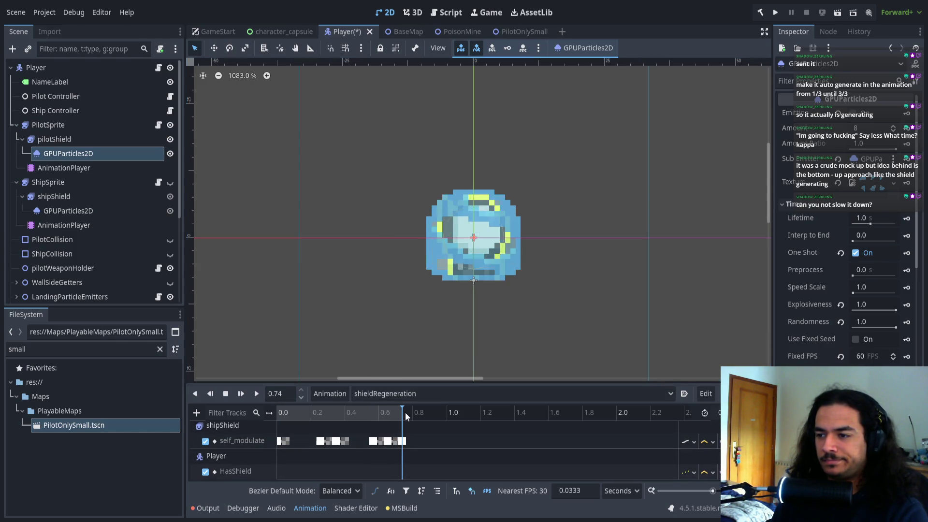
double_click(401, 472)
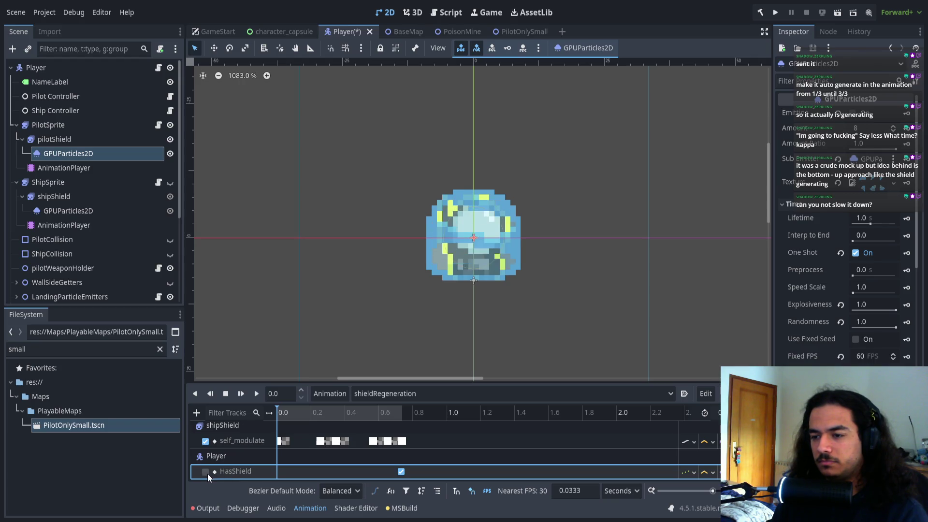
double_click(278, 472)
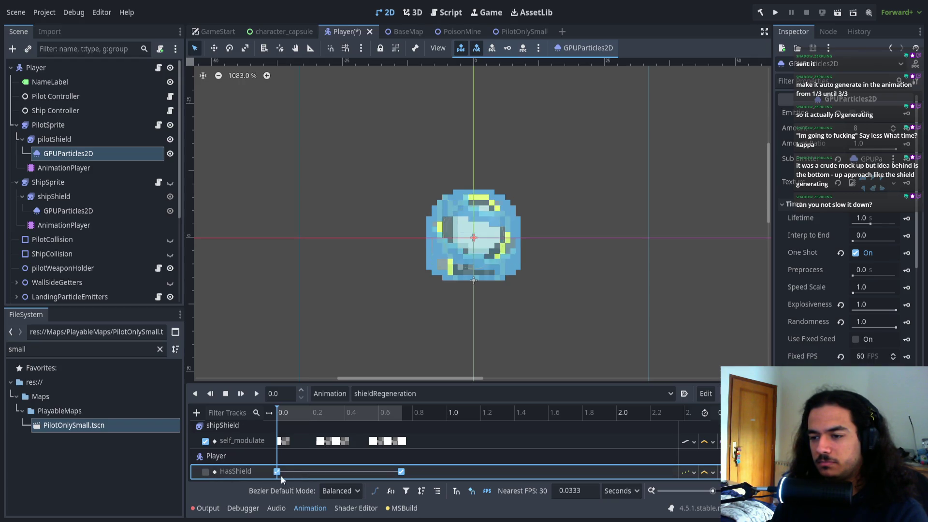
left_click(276, 472)
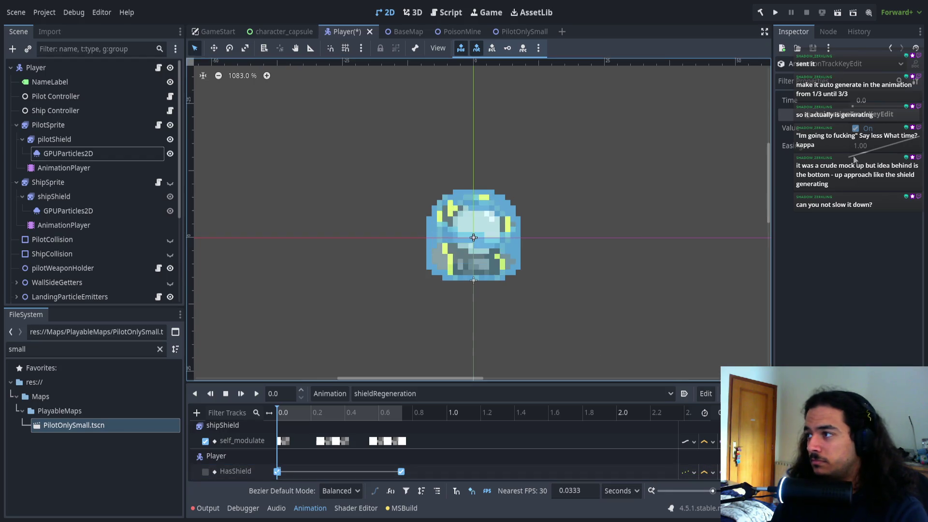
left_click(855, 129)
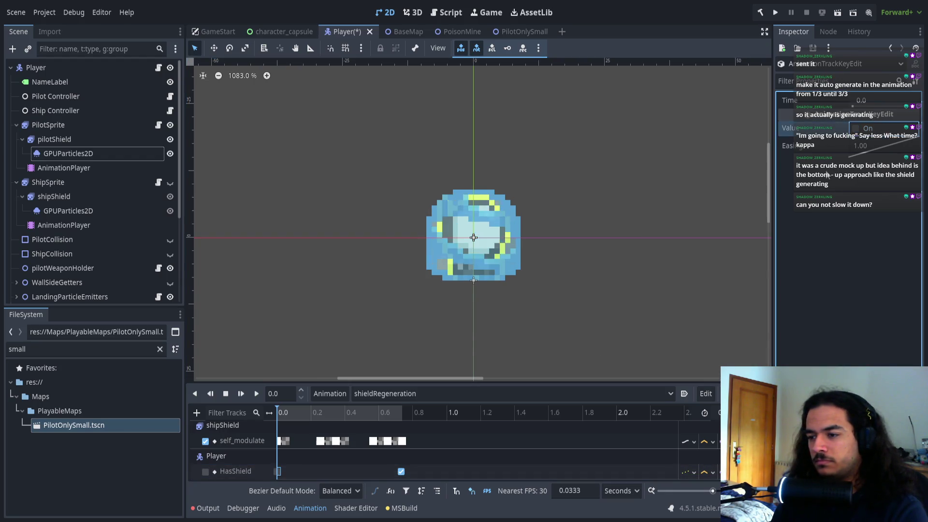
left_click(256, 394)
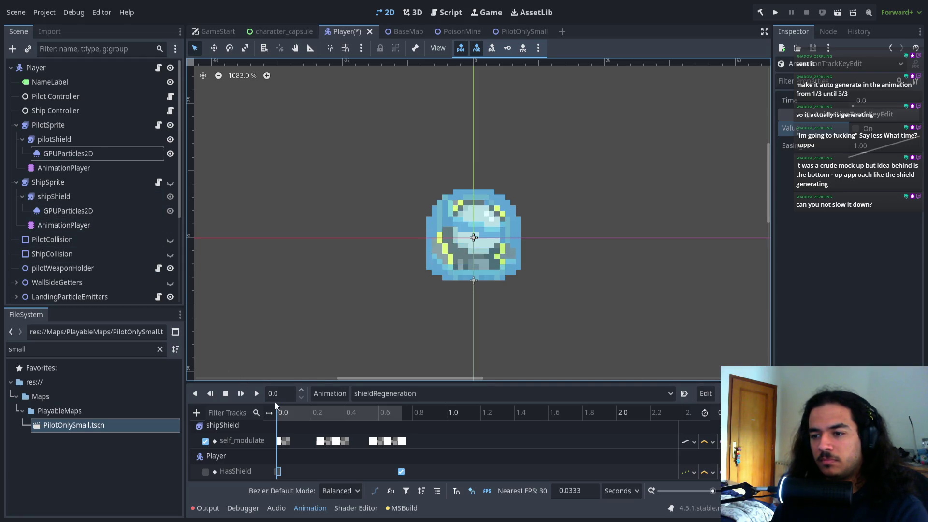
left_click(304, 415)
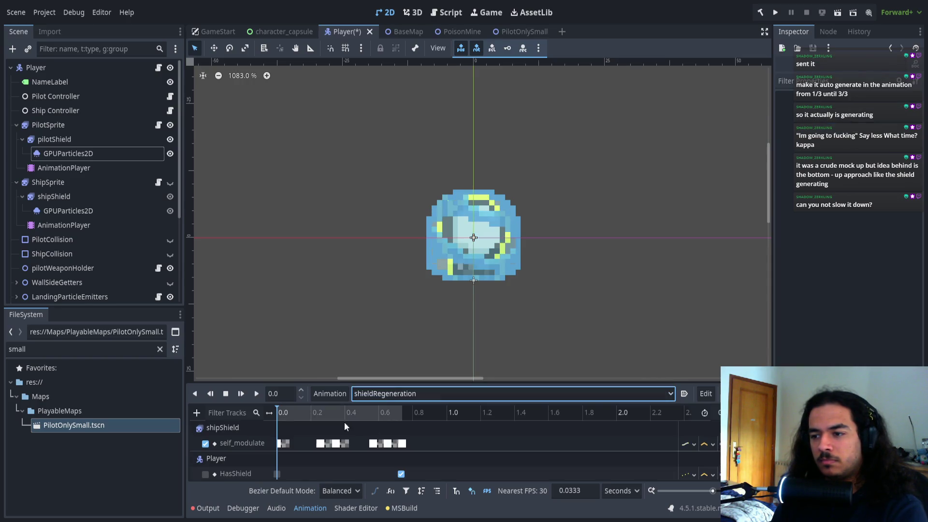
- Hide PilotSprite, show ShipSprite, and play shieldRegeneration over the ship
left_click(298, 412)
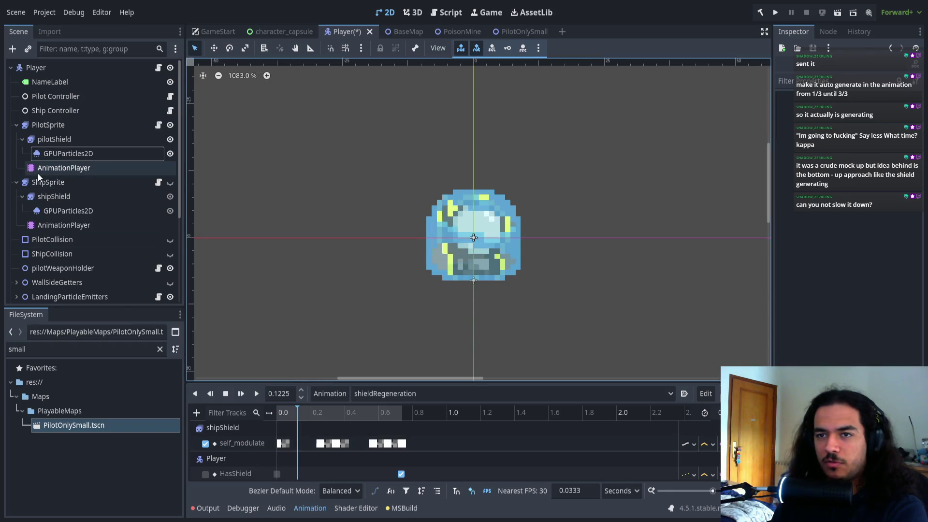
left_click(170, 125)
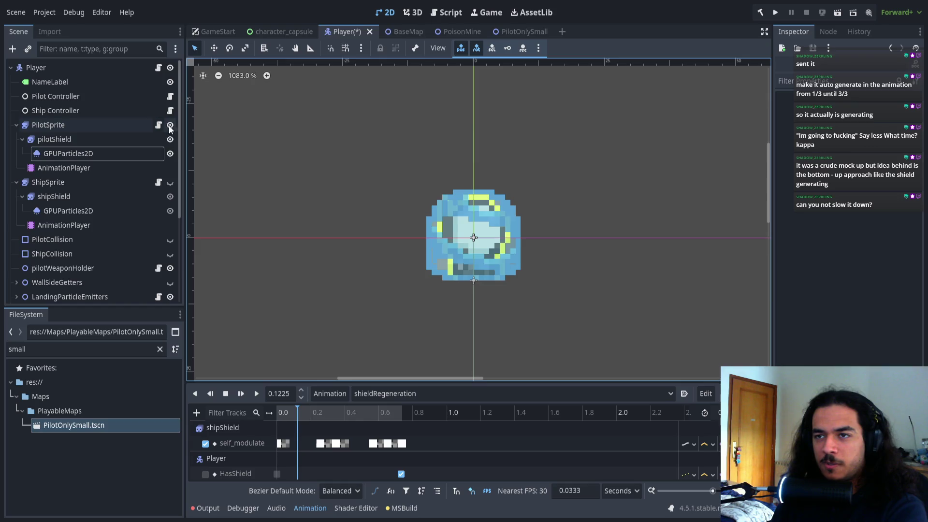
left_click(170, 182)
left_click(256, 394)
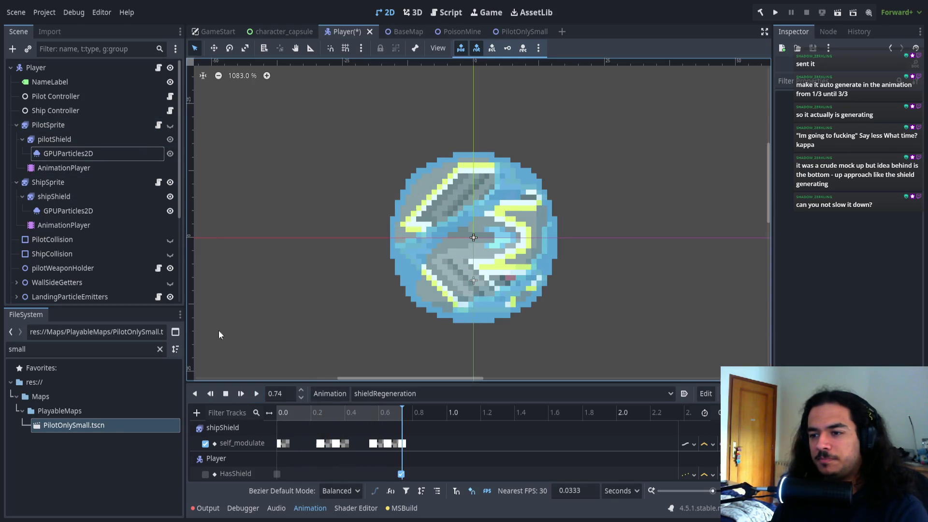
- Replay the animation while watching Player's Has Shield toggle in the Inspector, then save the scene
left_click(82, 67)
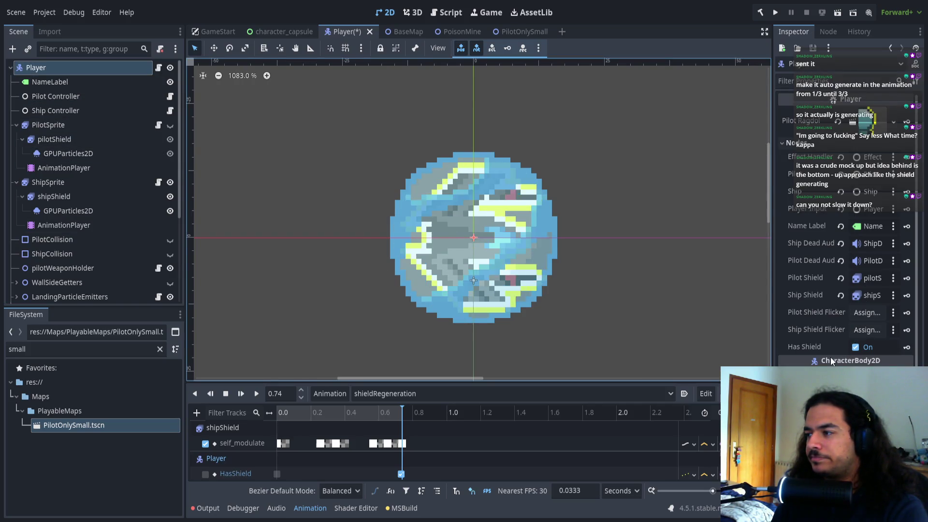
left_click(284, 415)
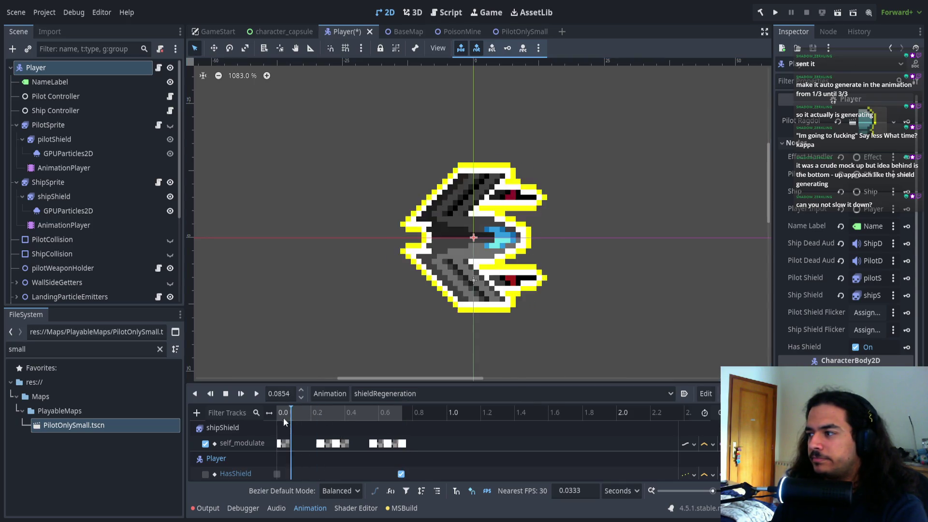
left_click(855, 346)
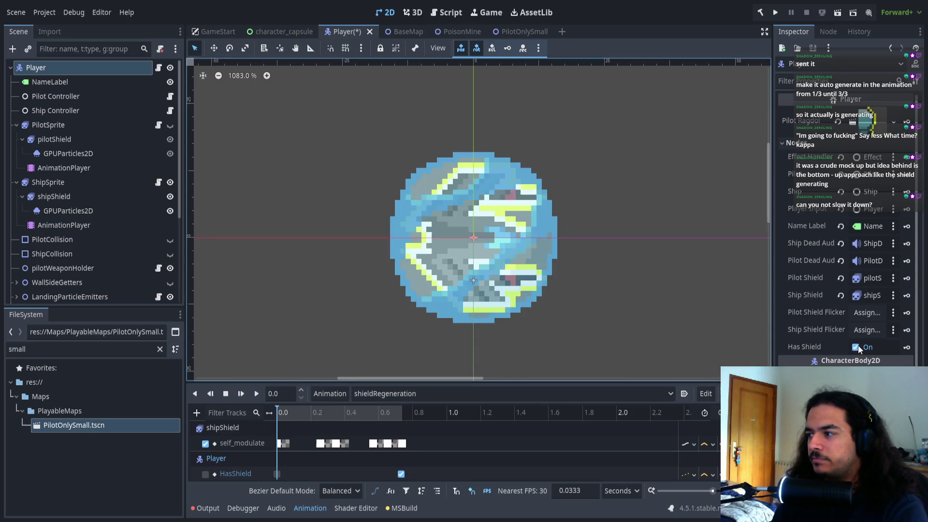
left_click(257, 393)
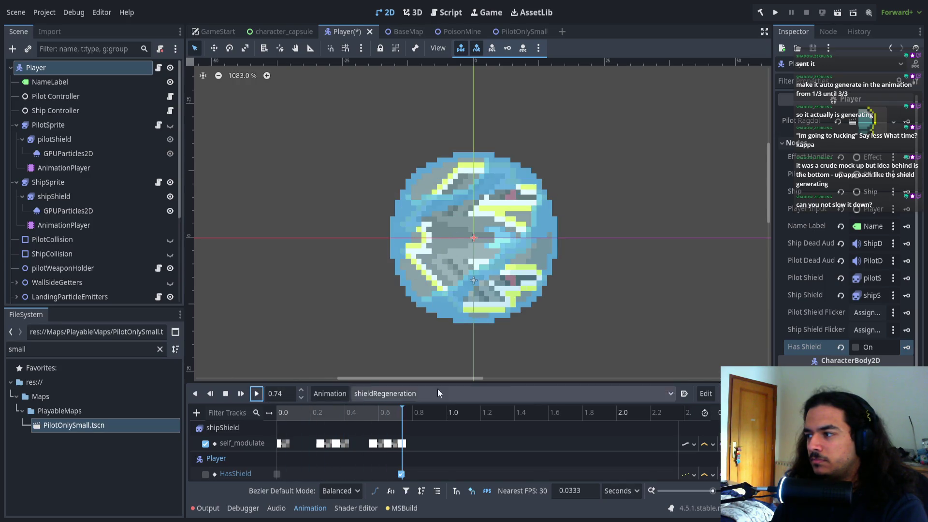
left_click(642, 340)
key("ctrl+s")
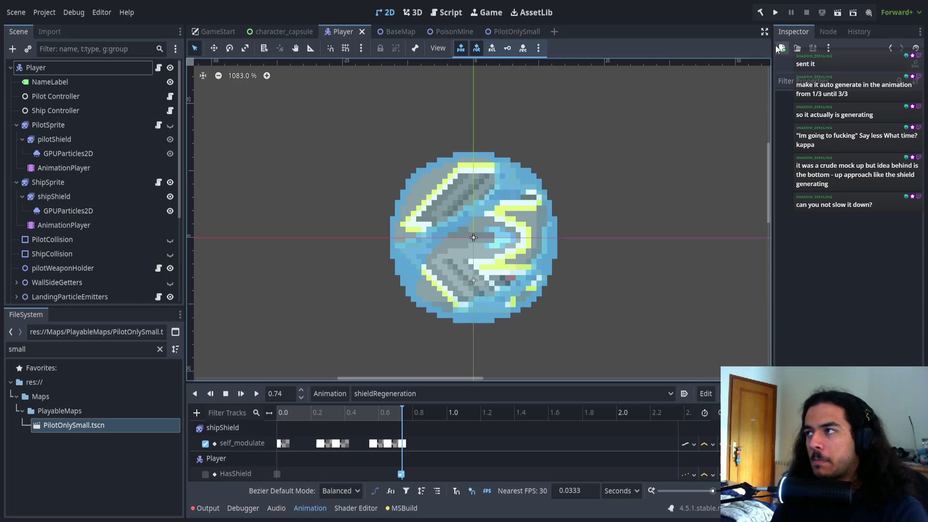
- Run the project, join two keyboard players, start a match on a map, then stop it with F8
left_click(776, 13)
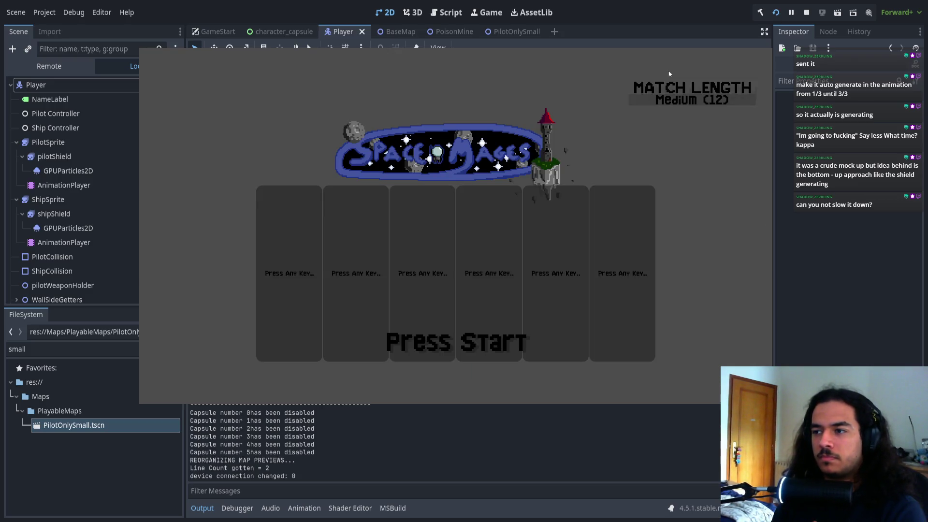
key("Return")
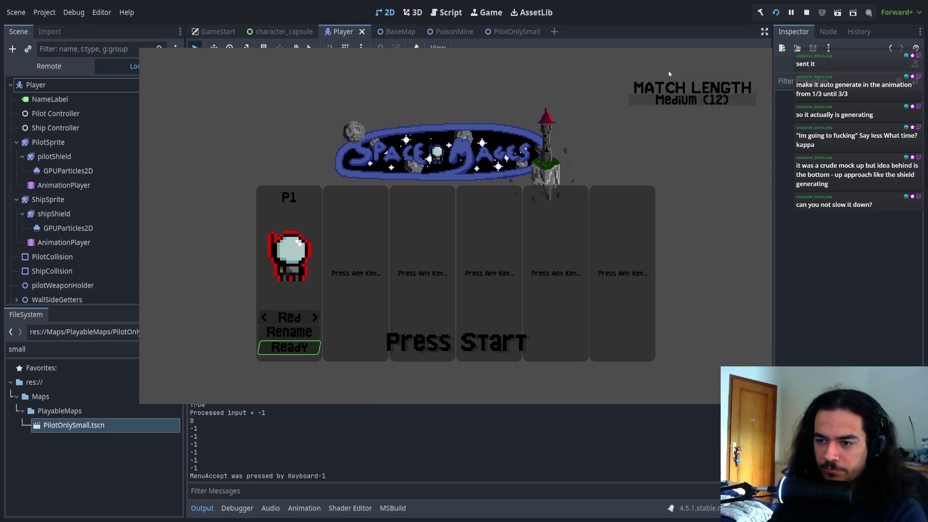
key("Return")
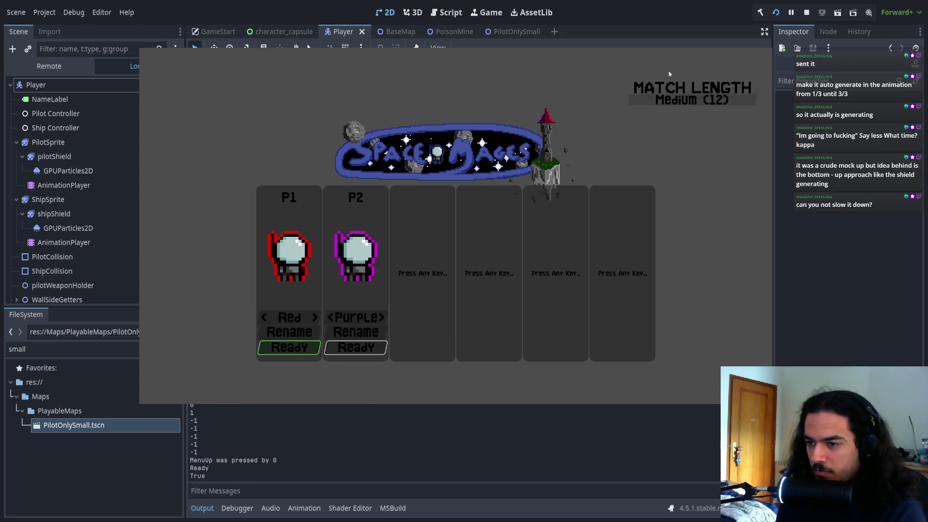
key("Return")
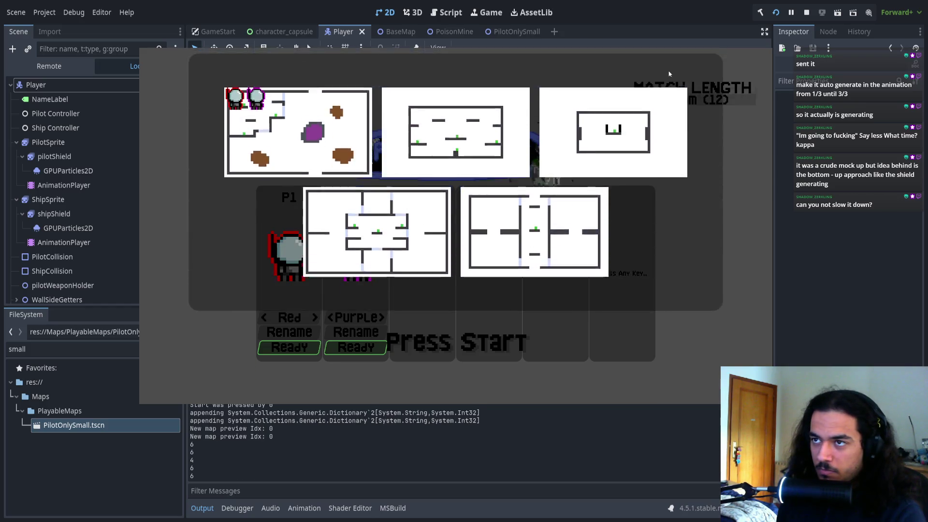
key("Return")
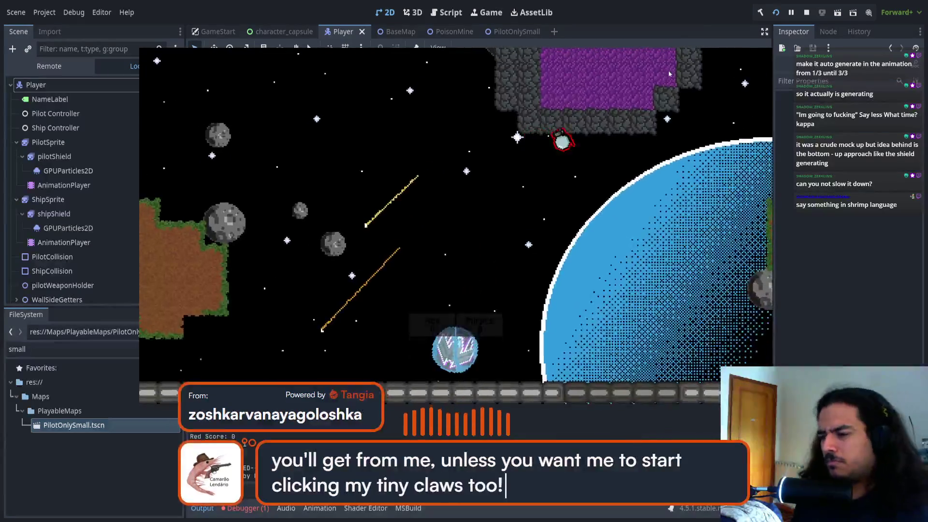
key("F8")
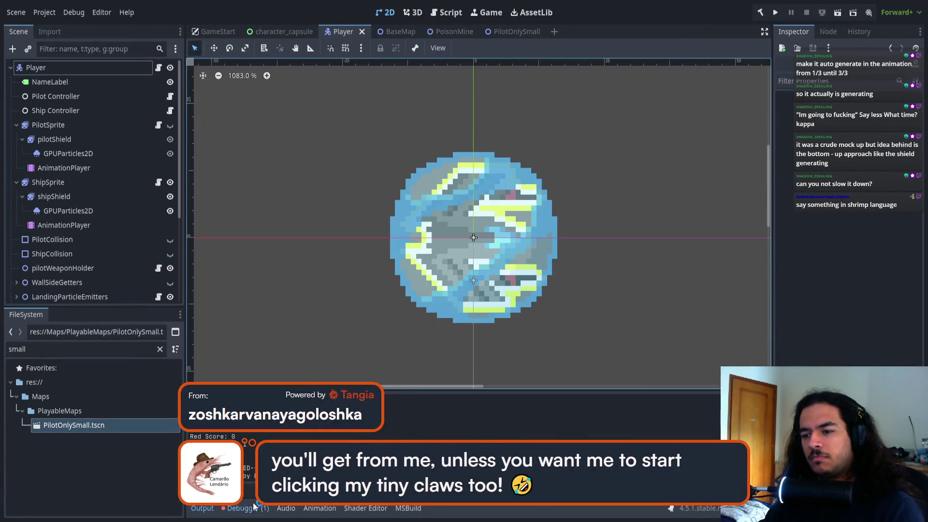
- Inspect the NullReferenceException in the HasShield setter and reselect the Player node
left_click(244, 508)
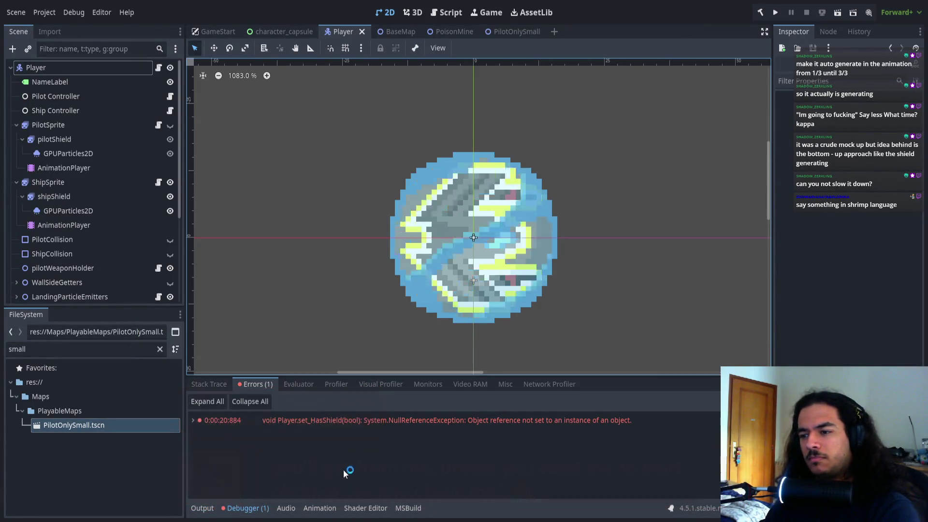
left_click(392, 426)
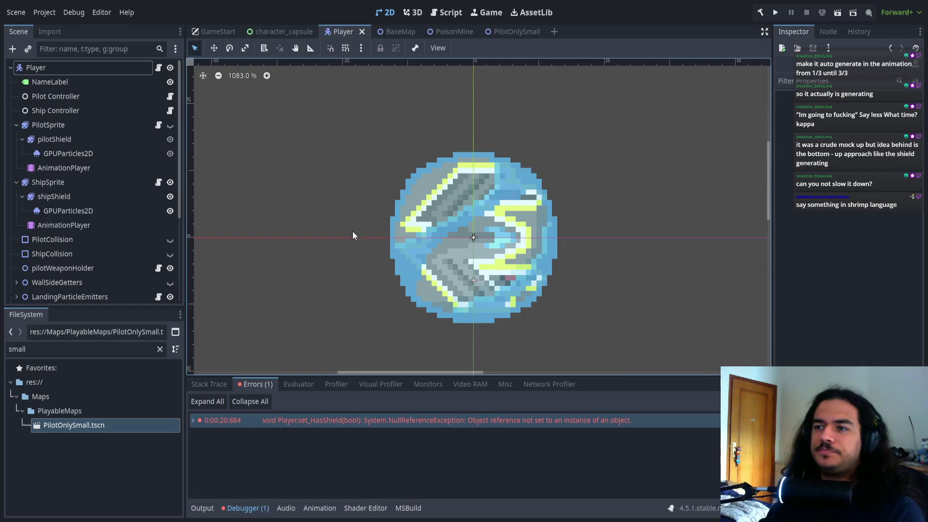
left_click(67, 169)
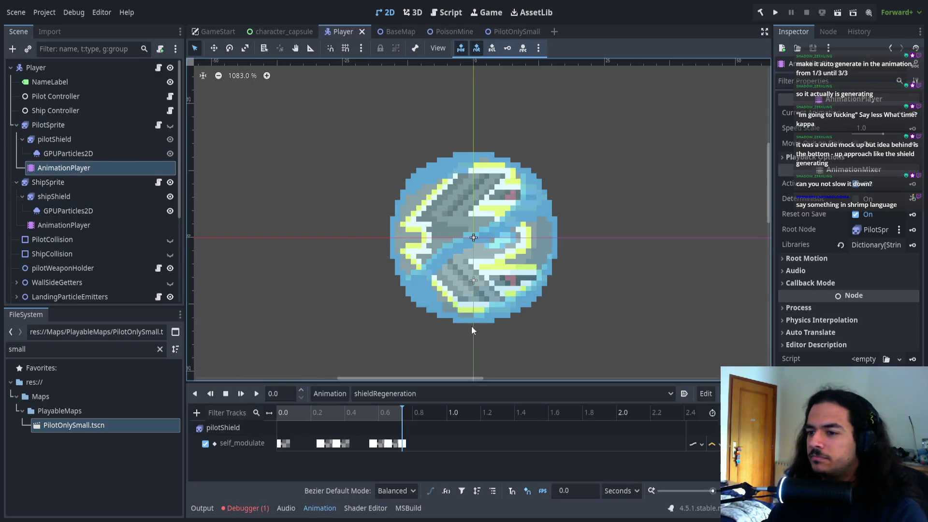
left_click(57, 68)
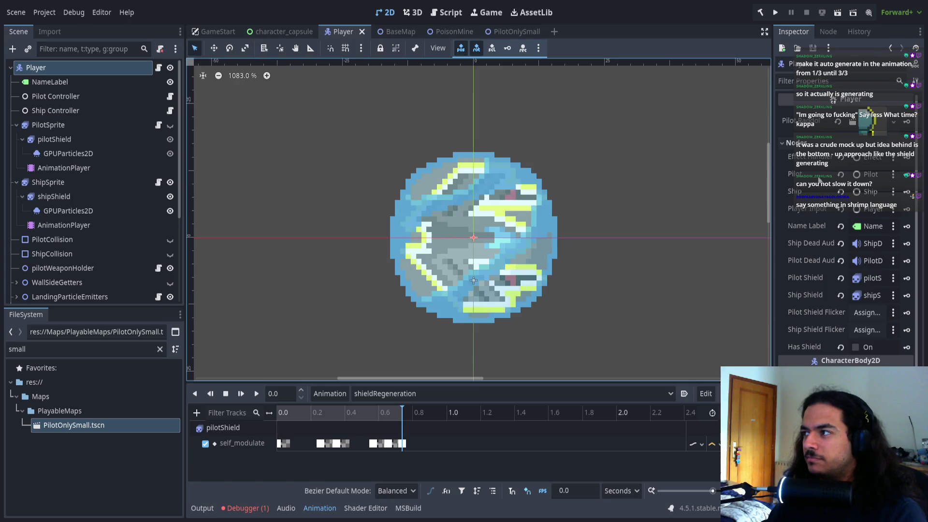
- Assign AnimationPlayers to Pilot Shield Flicker and Ship Shield Flicker, then run the game
left_click(868, 312)
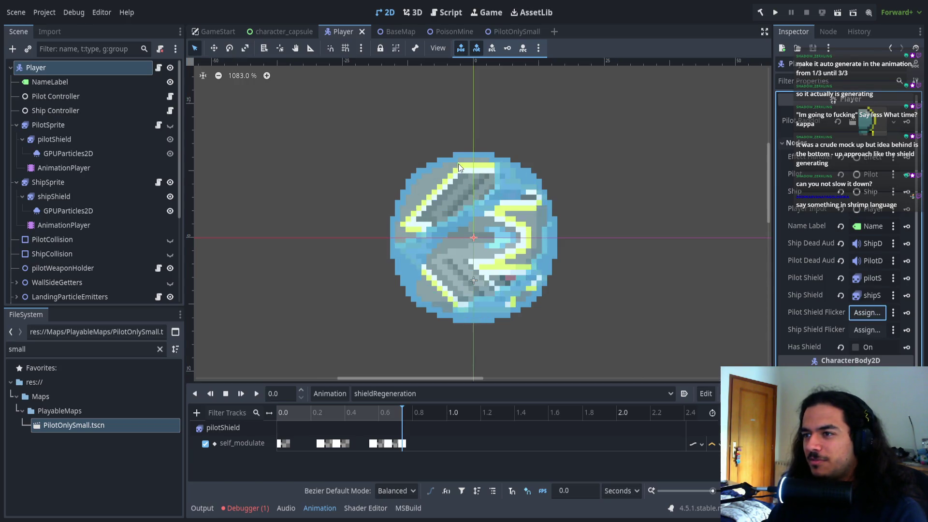
left_click(434, 413)
left_click(865, 329)
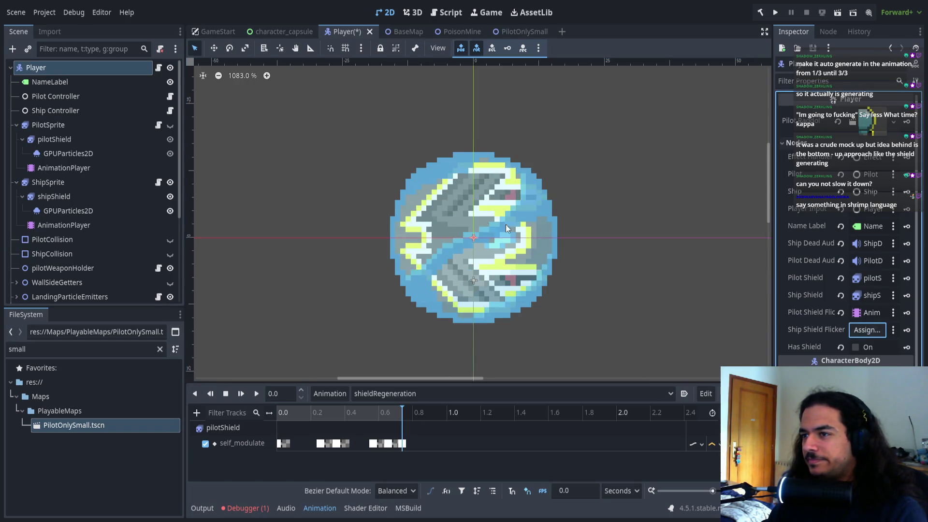
left_click(436, 417)
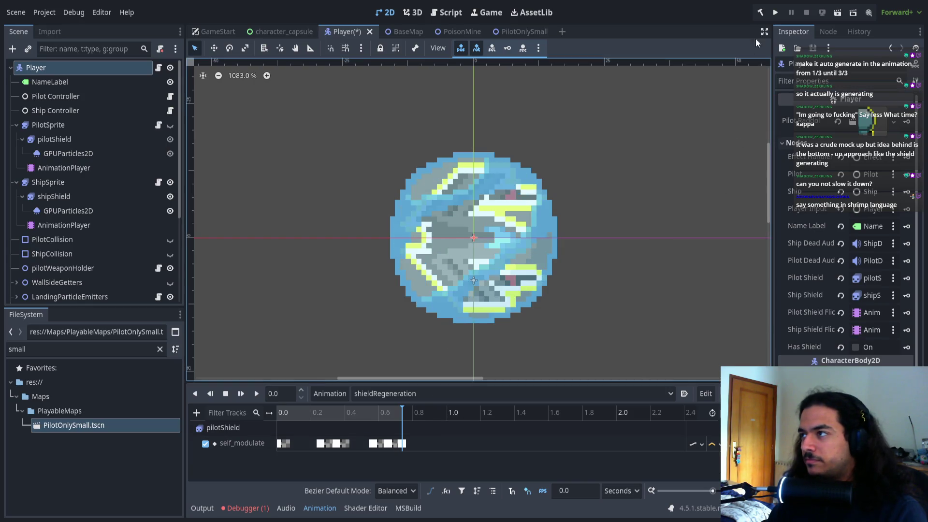
left_click(775, 15)
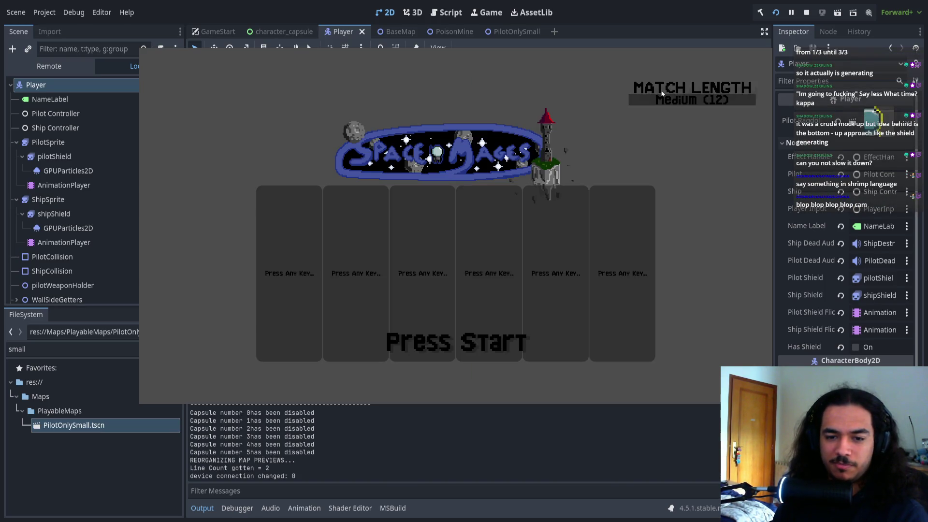
- Play a two-player test match, review and clear the AnimationPlayer errors, then stop the game
key("Return")
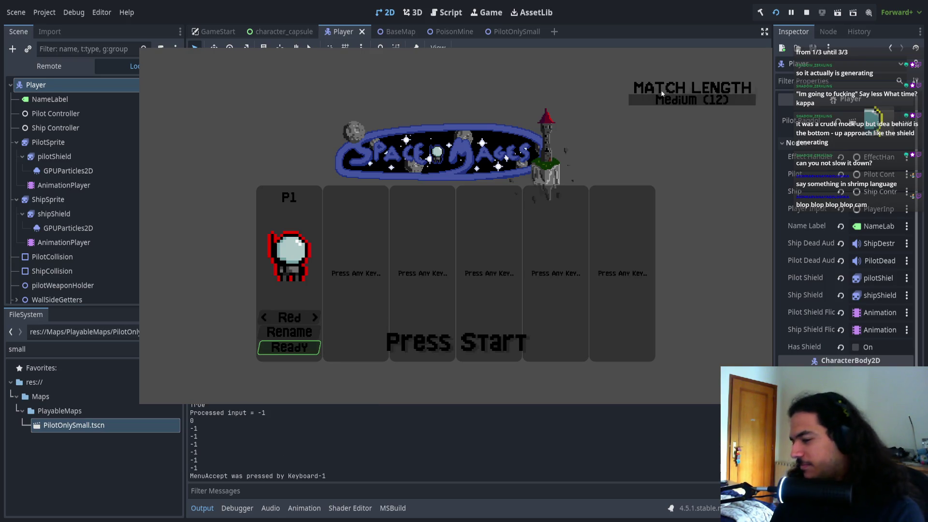
key("Up")
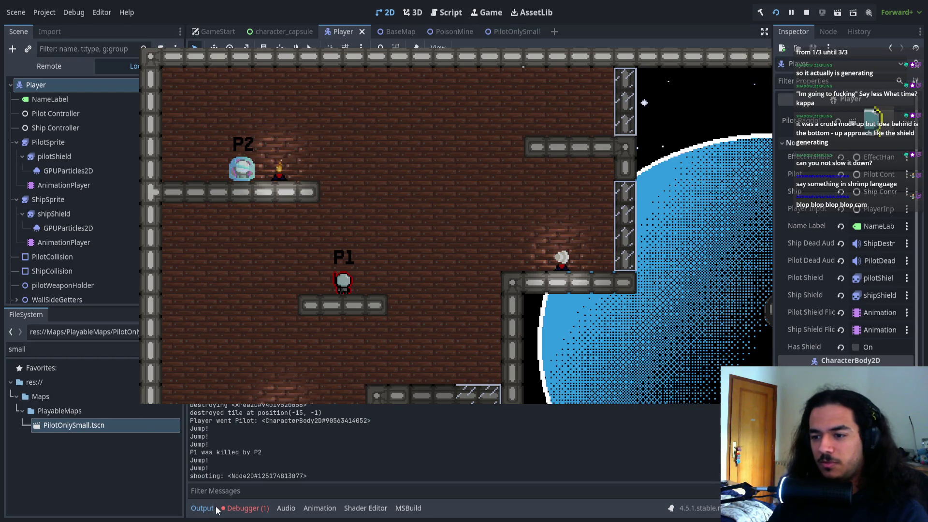
left_click(239, 508)
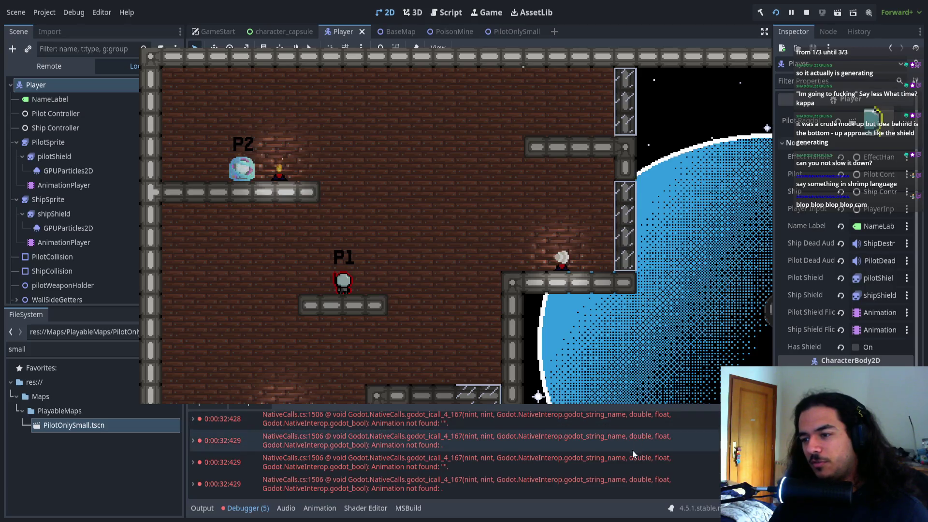
scroll(628, 459, "up", 2)
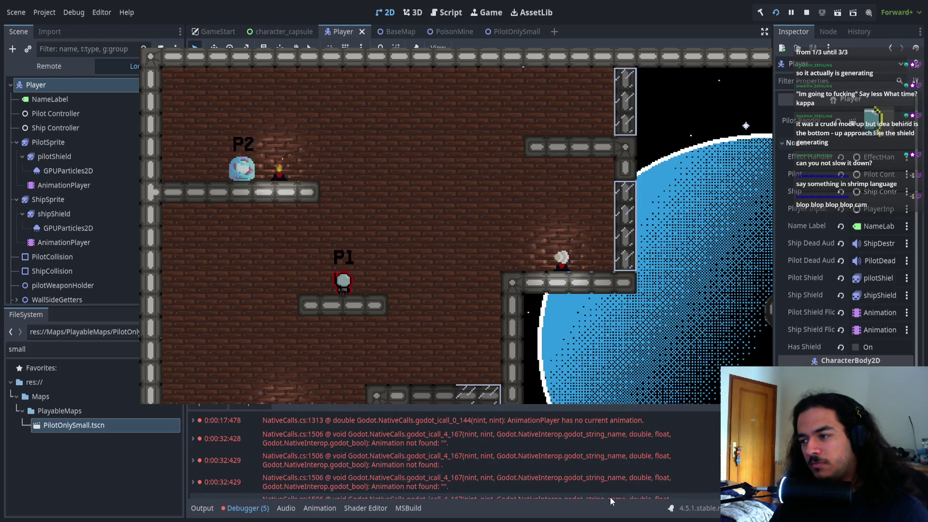
key("F5")
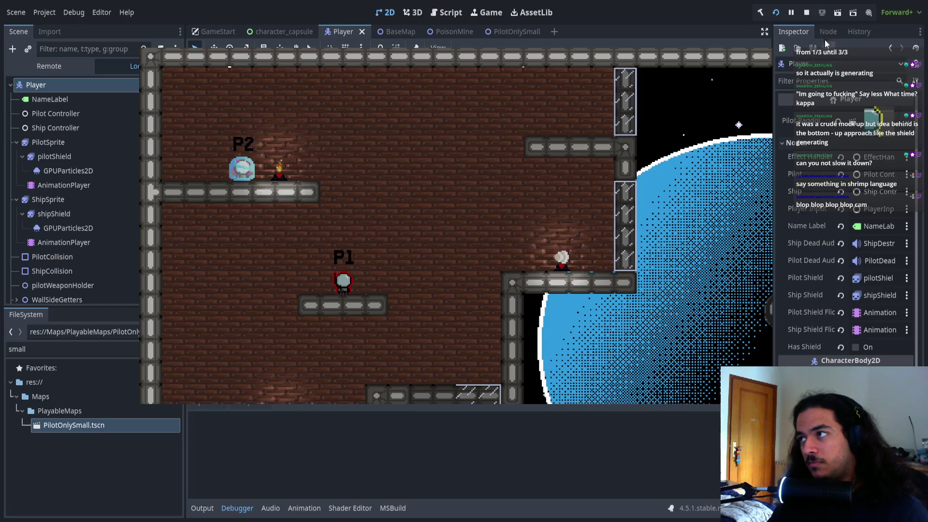
left_click(807, 13)
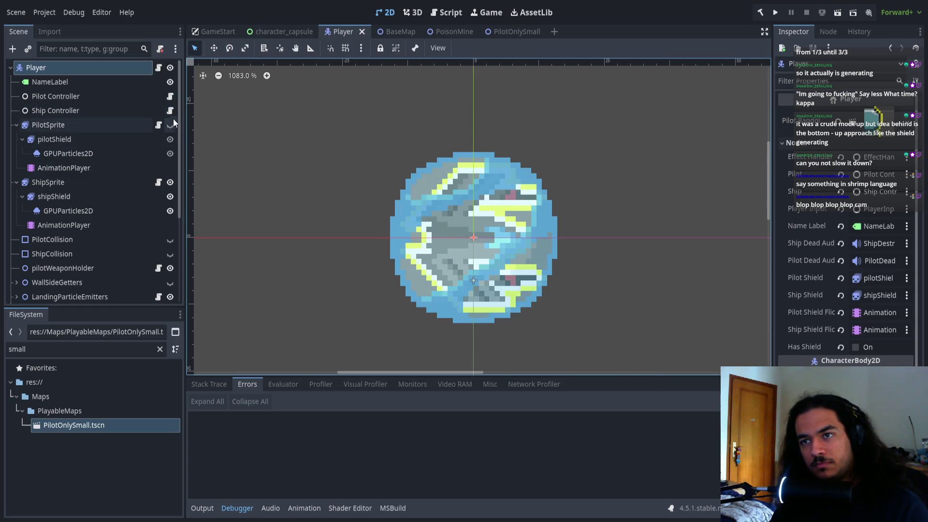
left_click(163, 69)
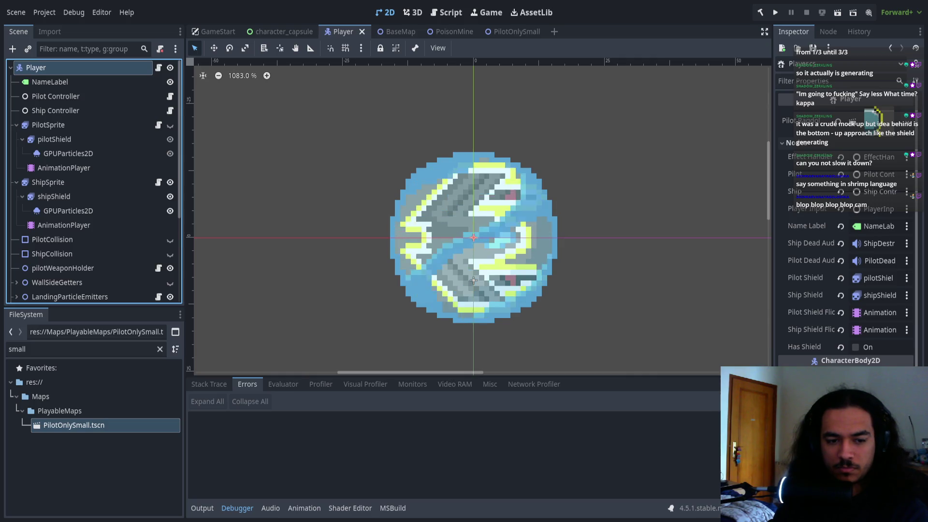
key("alt+Tab")
- Attempt an animation assignment after shipShieldFlickerer on line 161, then delete the invalid code
left_click(307, 368)
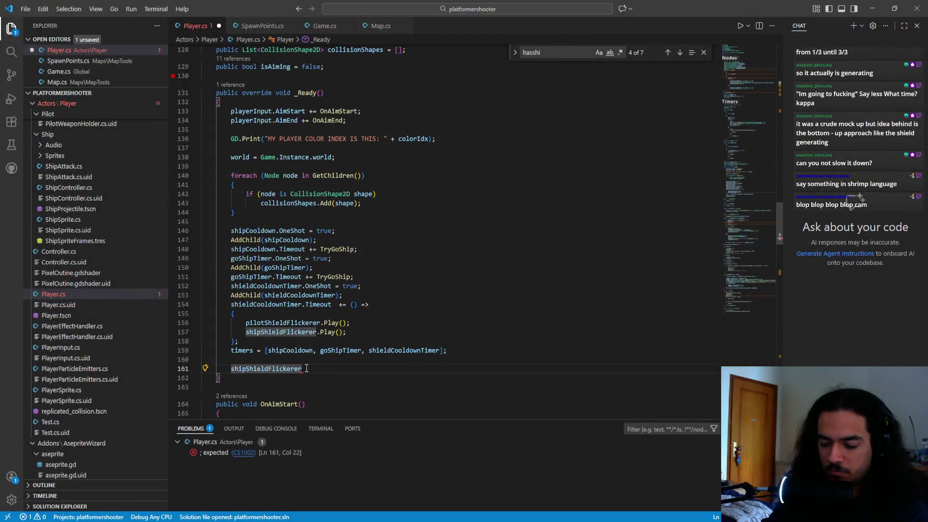
type(".animation")
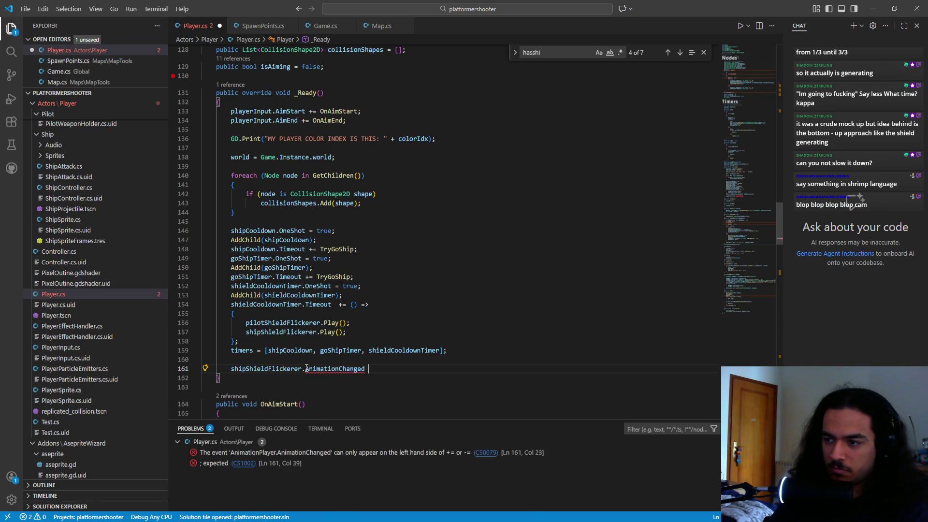
double_click(306, 368)
key("BackSpace")
type("anim")
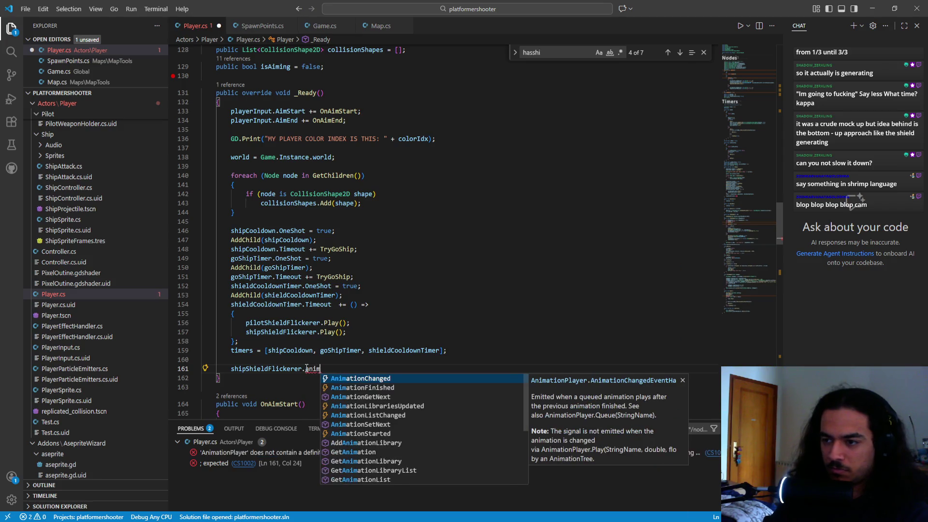
type("taion")
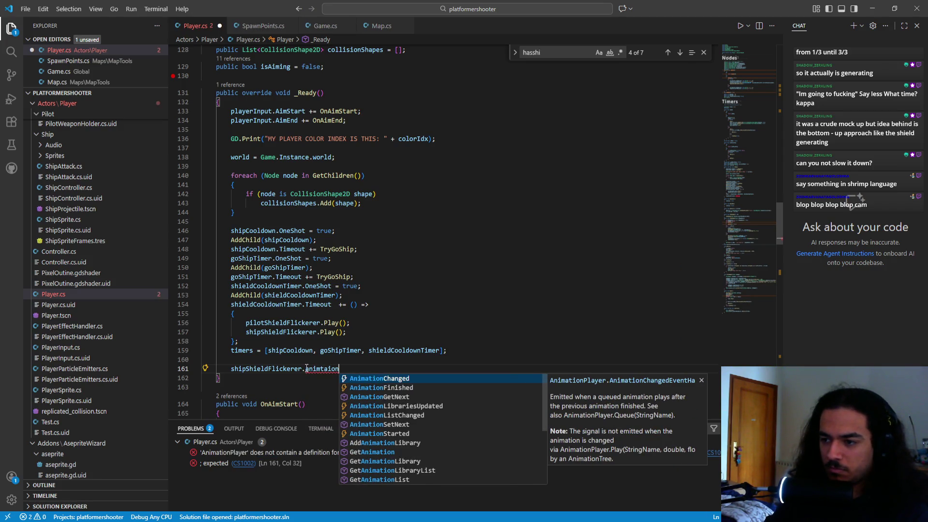
key("Down")
key("Down")
key("Down")
double_click(306, 369)
type("se")
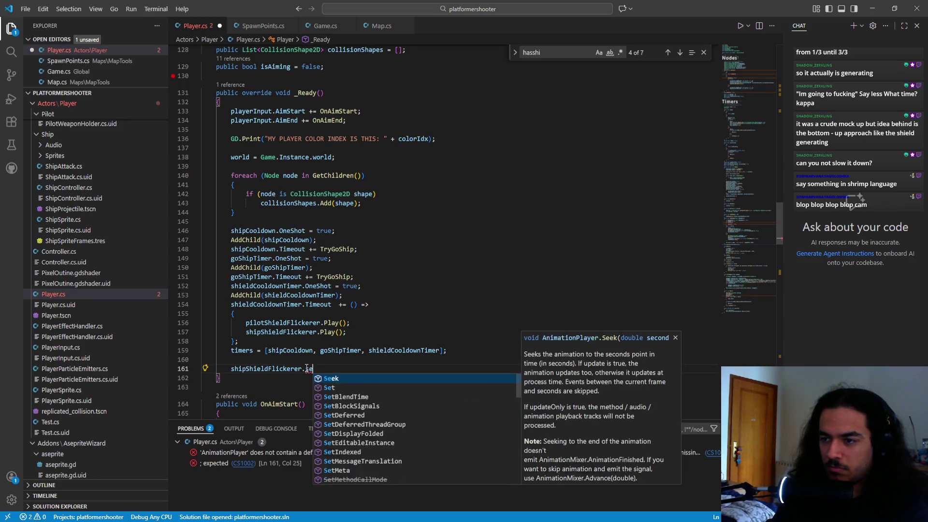
type("t")
left_click(307, 369)
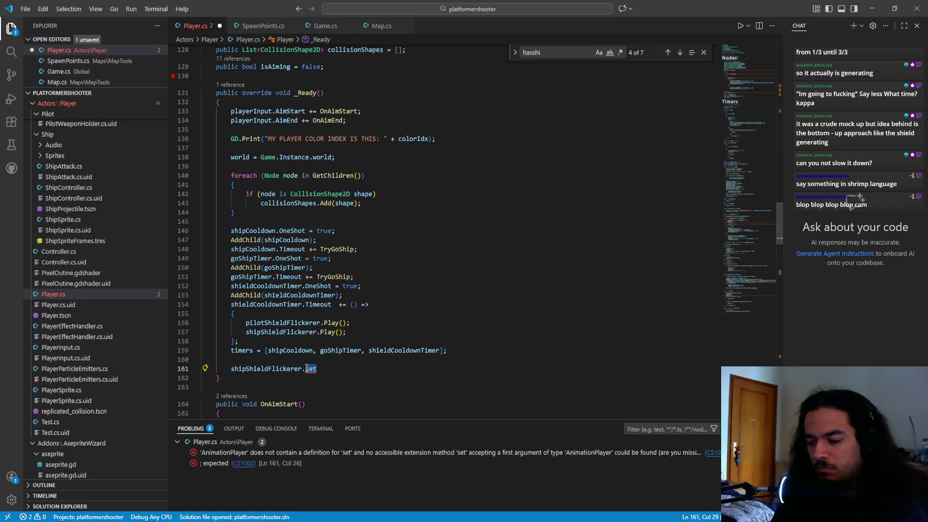
type("animation")
key("Escape")
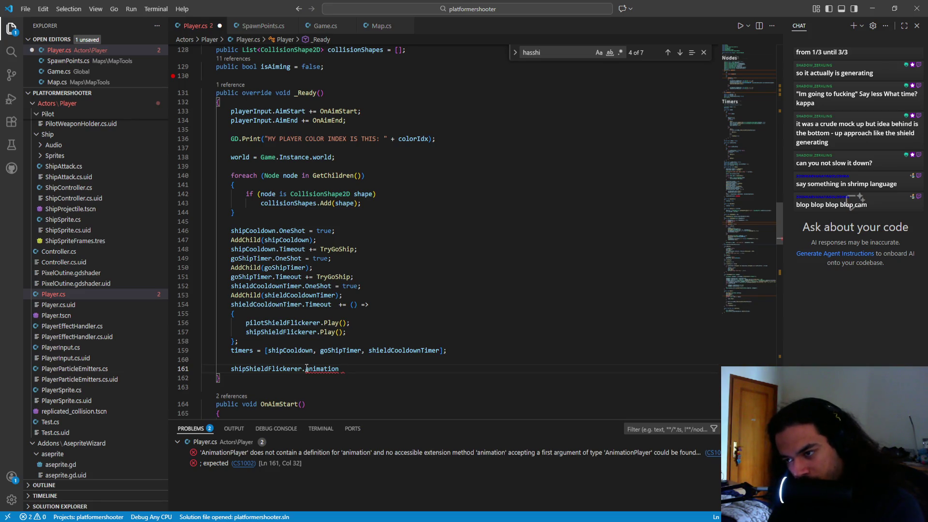
type("= ")
type("\"")
type("\"M;")
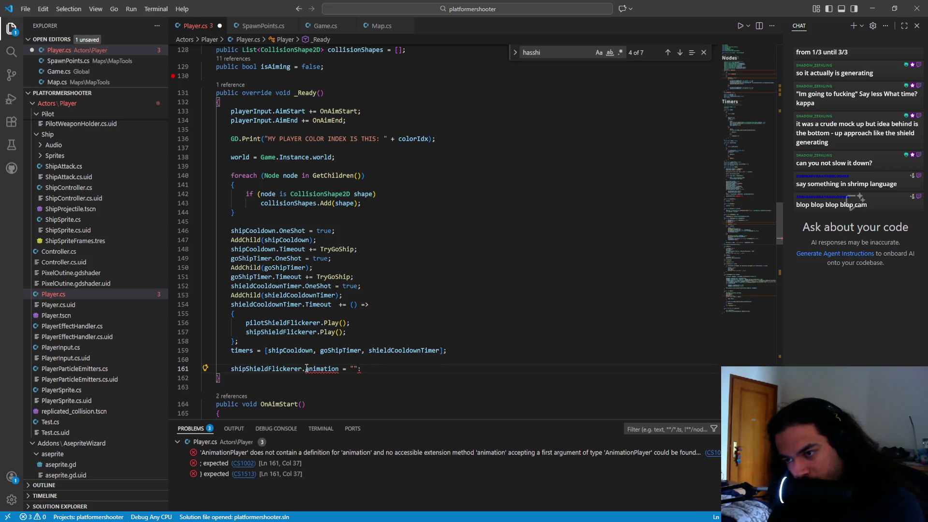
key("BackSpace")
key("BackSpace")
key("Left")
key("Left")
key("BackSpace")
key("BackSpace")
key("BackSpace")
key("ctrl+shift+Left")
key("BackSpace")
- Set shipShieldFlickerer.CurrentAnimation = "" on line 161 using the IntelliSense suggestion
type("animation")
key("Down")
key("Down")
key("Down")
key("Down")
key("Down")
key("Down")
key("Down")
key("Down")
key("Down")
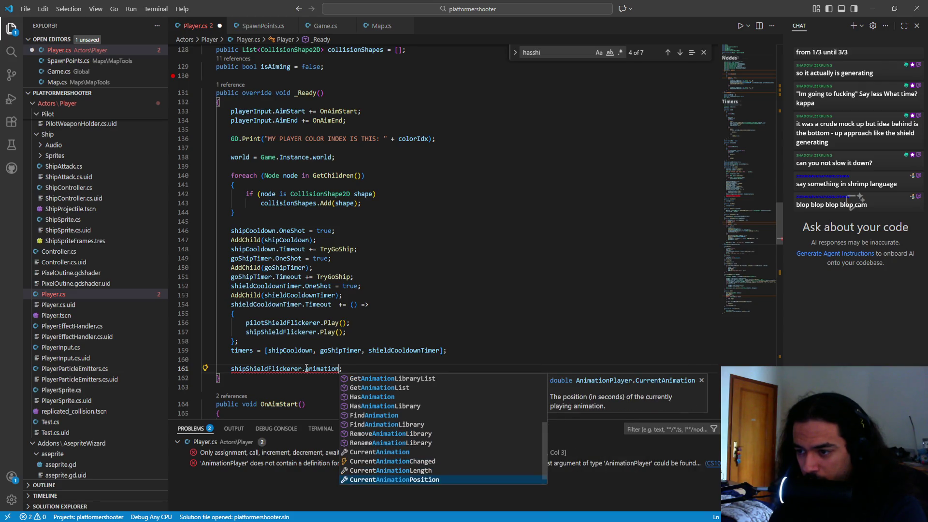
key("Down")
key("Up")
key("Up")
key("Up")
key("Down")
key("Down")
key("Down")
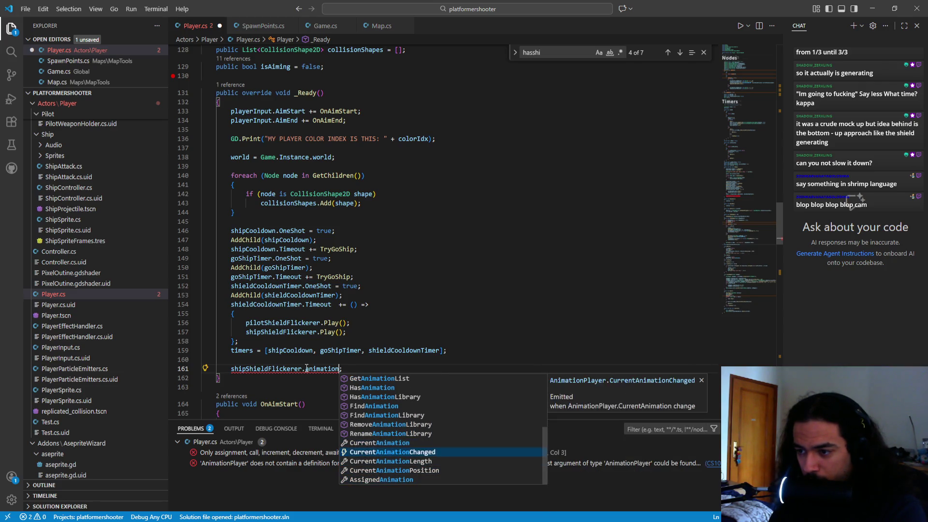
key("Up")
key("Up")
key("Up")
key("Up")
key("Up")
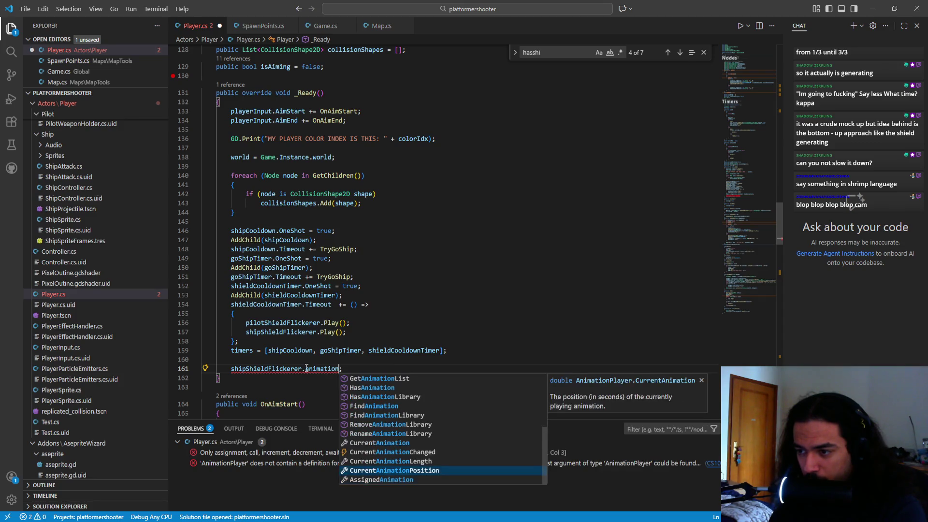
key("Return")
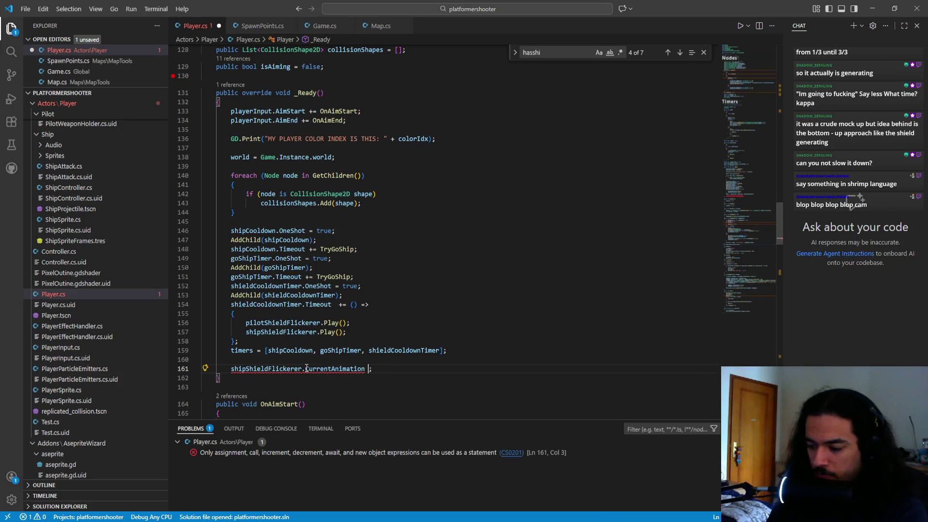
type("= \"")
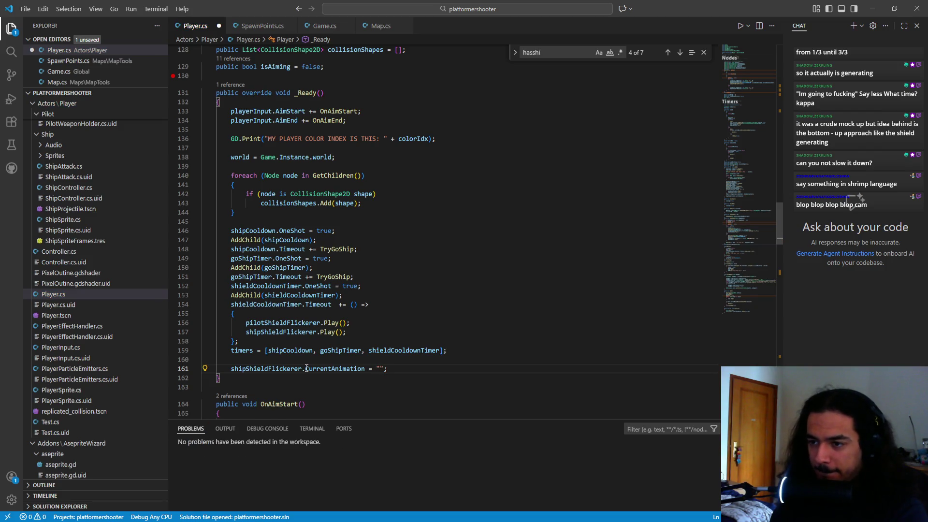
mouse_move(383, 373)
left_mouse_down()
mouse_move(230, 369)
mouse_move(246, 369)
left_mouse_up()
- Duplicate line 161 as a pilotShieldFlickerer line placed above the ship line, and save
left_click(390, 368)
key("shift+alt+Down")
type("pilotShieldFlickerer.CurrentAnimation = \"\";")
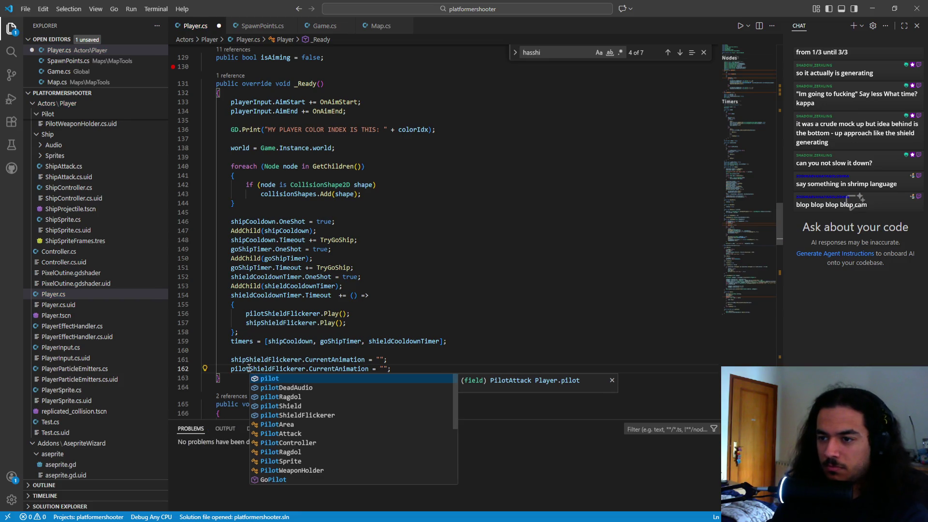
key("Escape")
key("alt+Up")
key("ctrl+s")
- Fill both flickerers' empty quotes with "shieldRegeneration" and save Player.cs
double_click(381, 360)
key("ctrl+d")
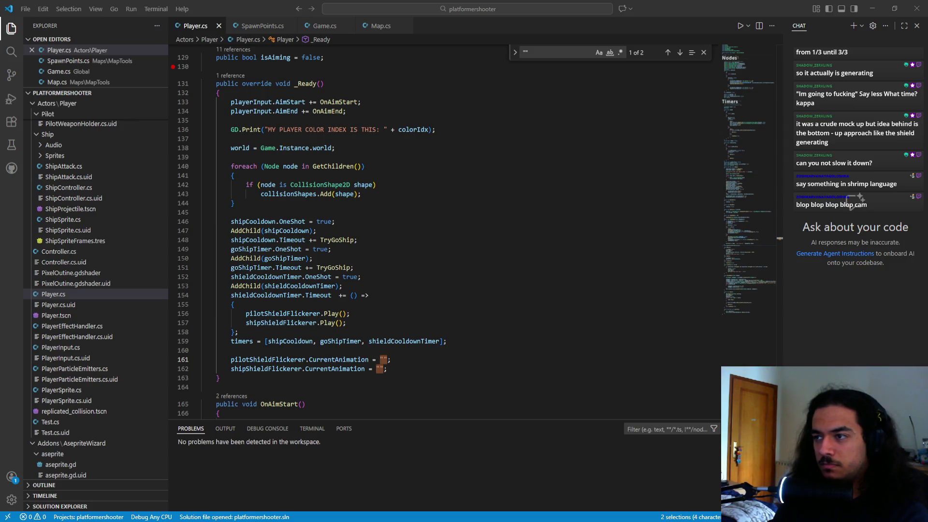
key("Left")
type("shieldRegene")
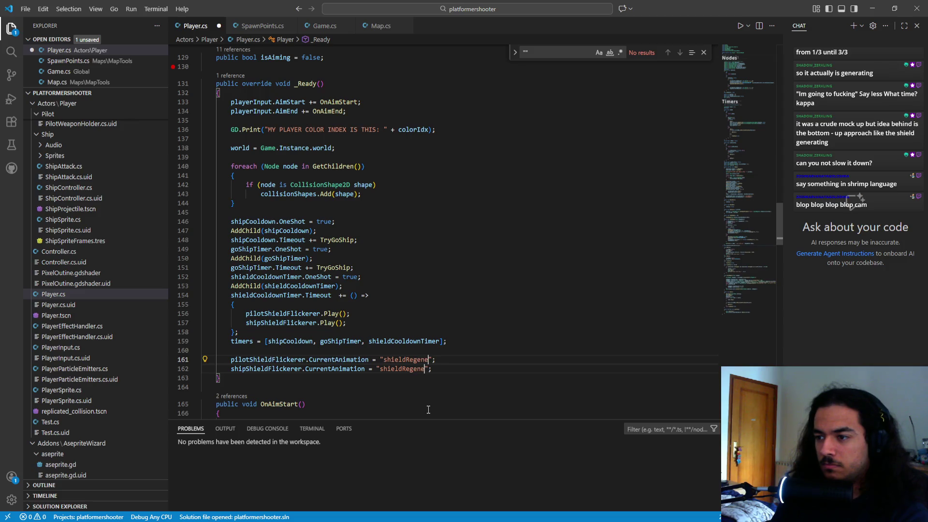
type("ration")
key("ctrl+s")
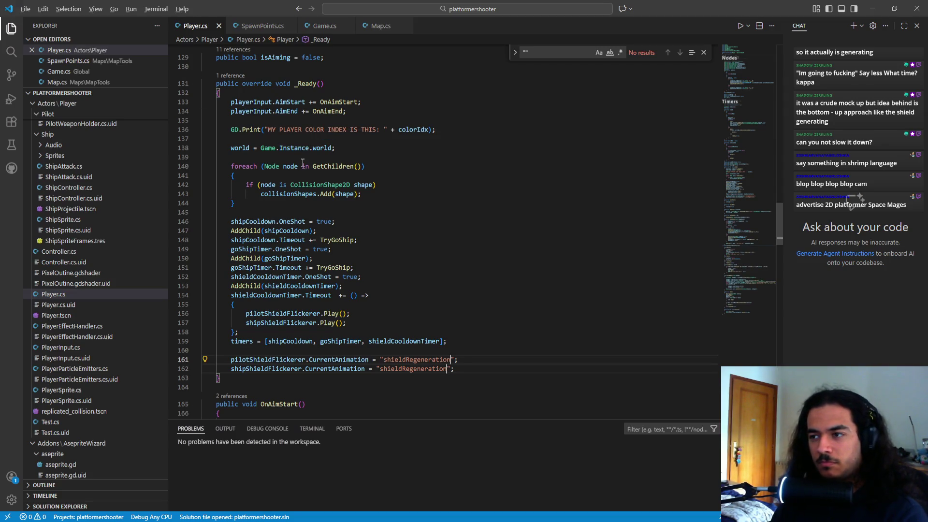
key("alt+Tab")
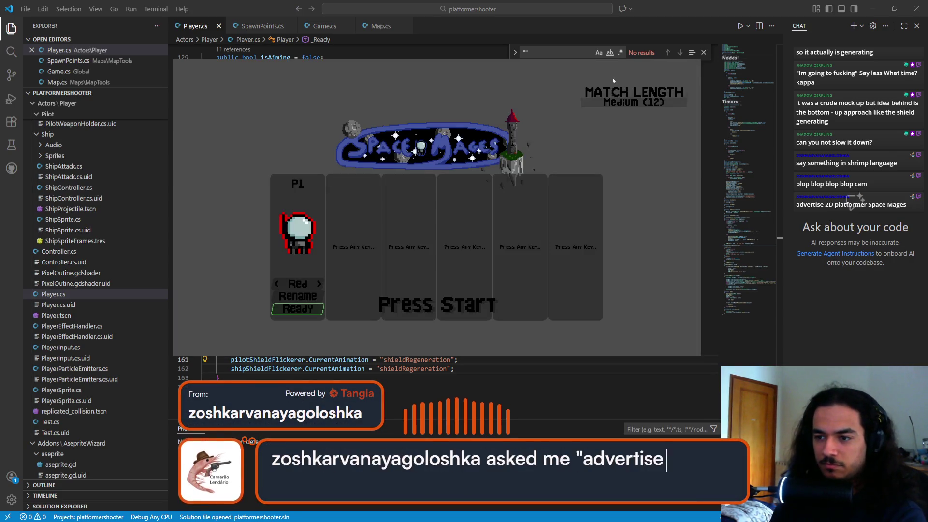
- Start a two-player test match, play it, then pause and close the game
key("space")
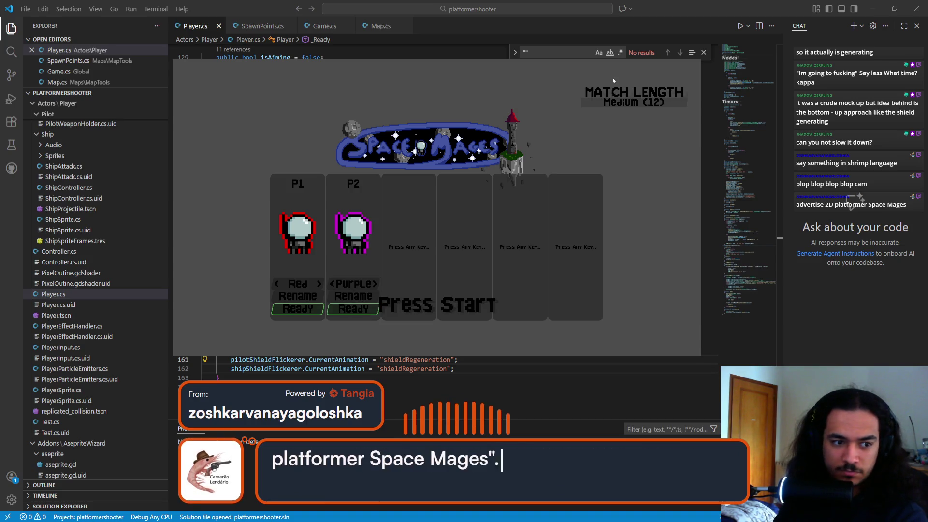
key("Return")
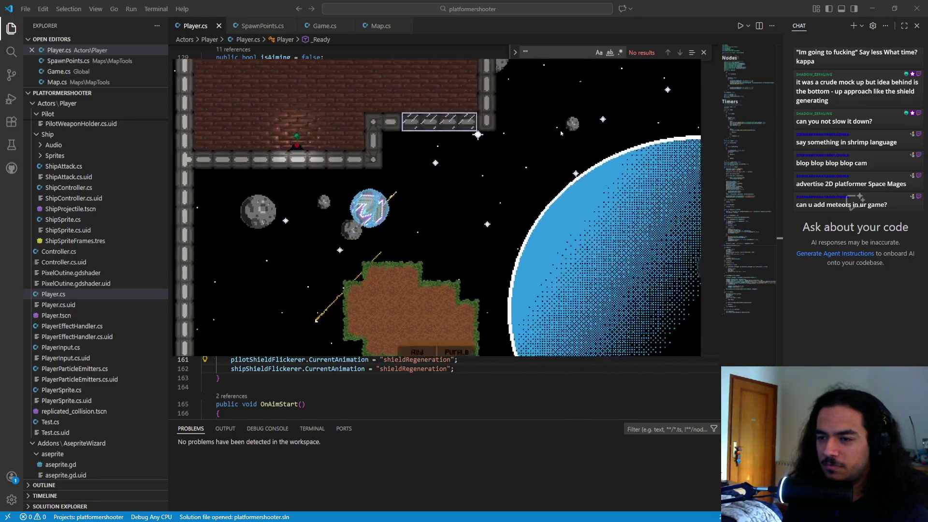
key("Escape")
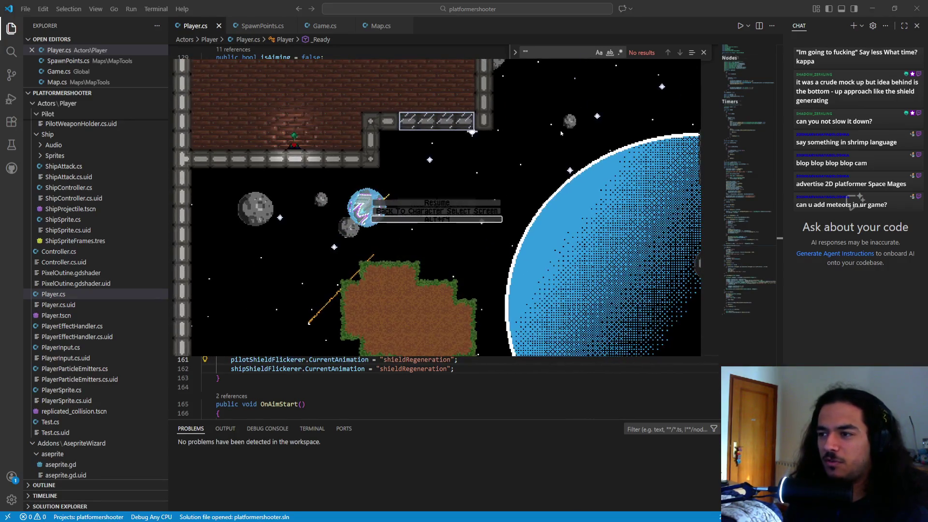
key("Return")
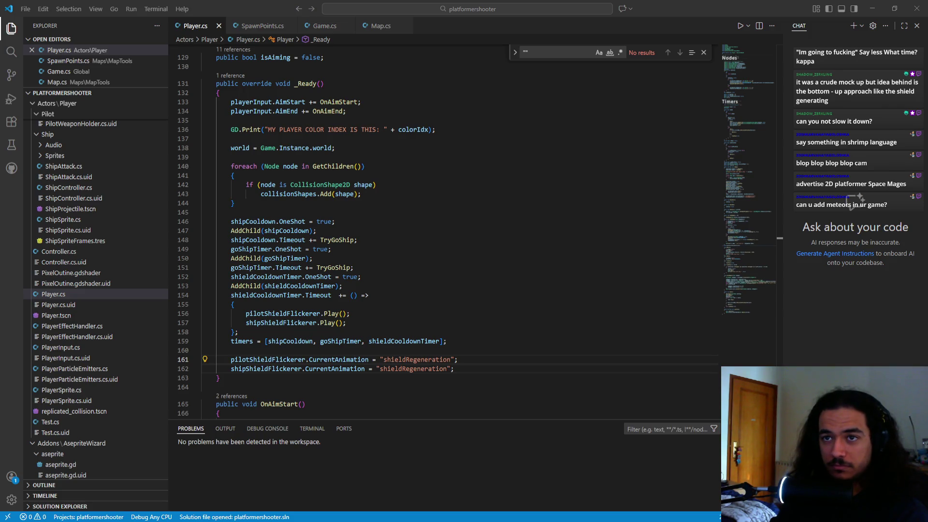
- Unfold SummonShieldBreakParticles at line 212 in Player.cs and add a blank line after it
key("alt+Tab")
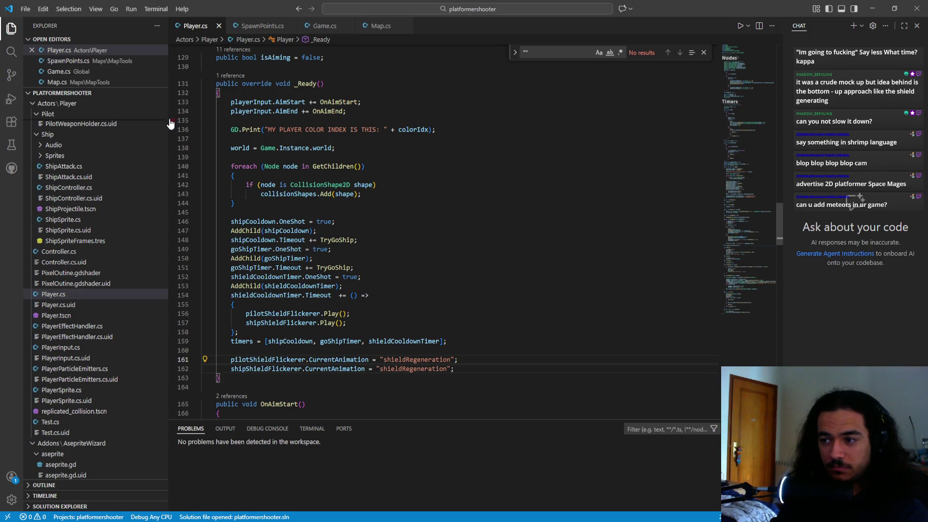
scroll(347, 336, "down", 20)
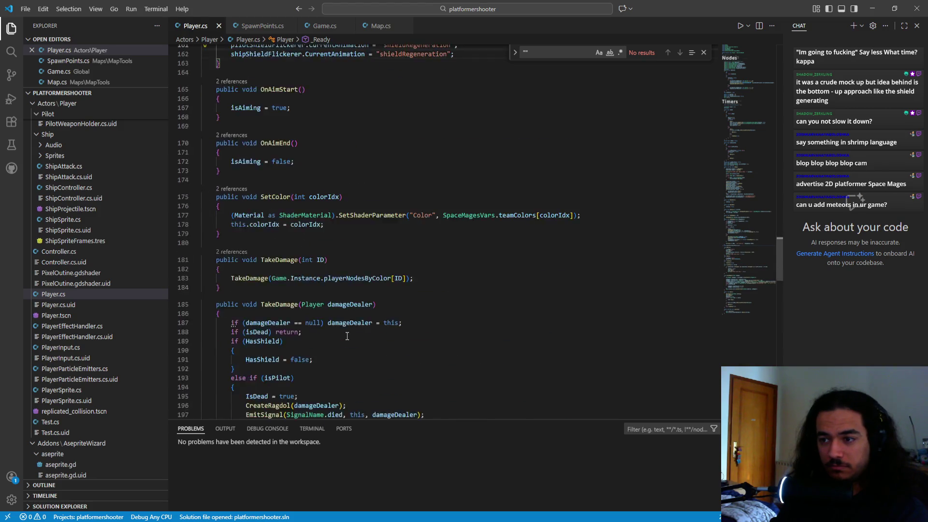
scroll(347, 336, "down", 15)
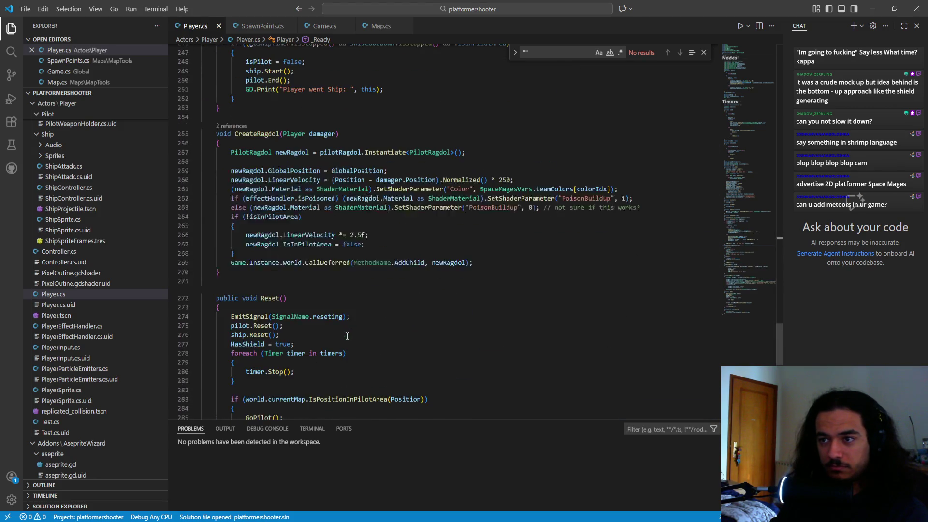
scroll(347, 333, "up", 20)
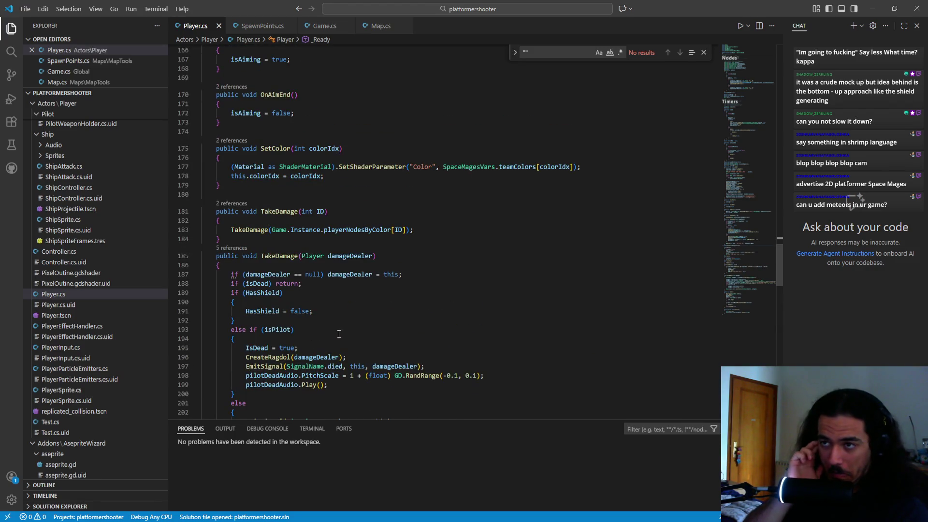
scroll(381, 242, "up", 6)
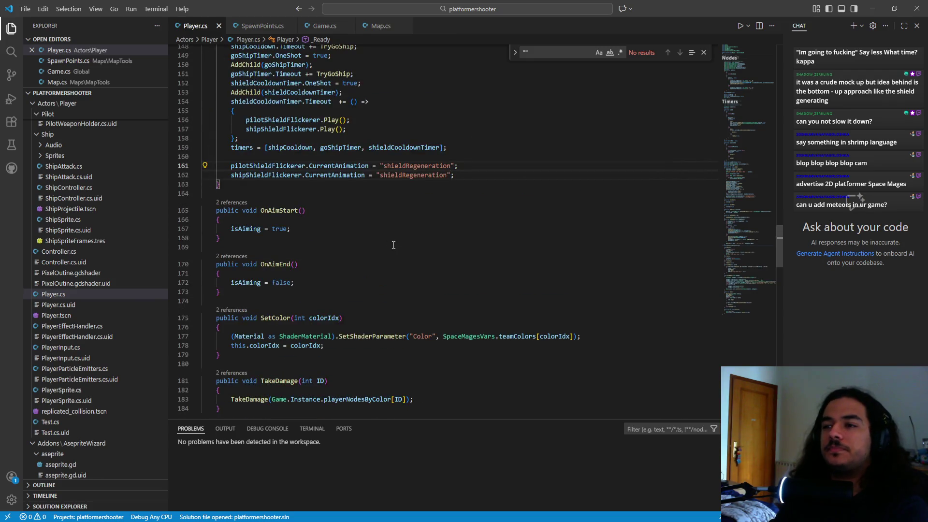
scroll(394, 245, "down", 5)
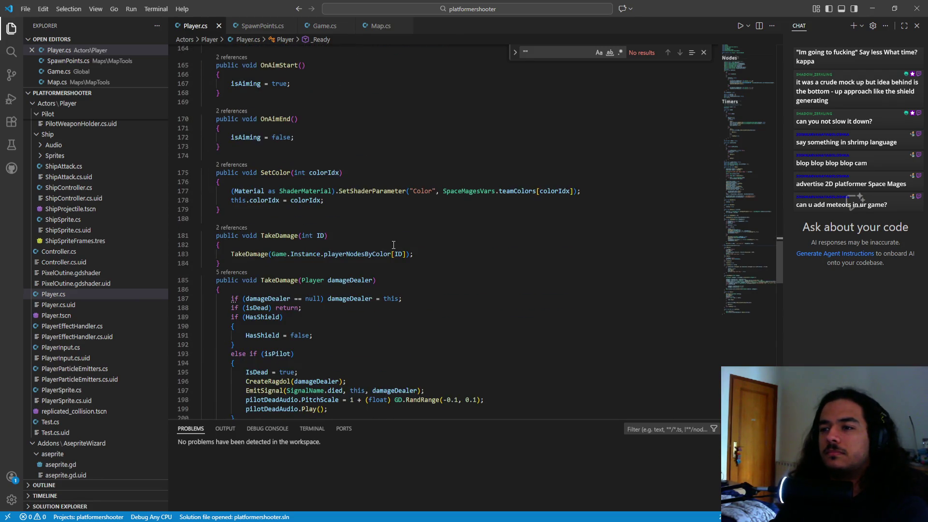
scroll(393, 245, "down", 5)
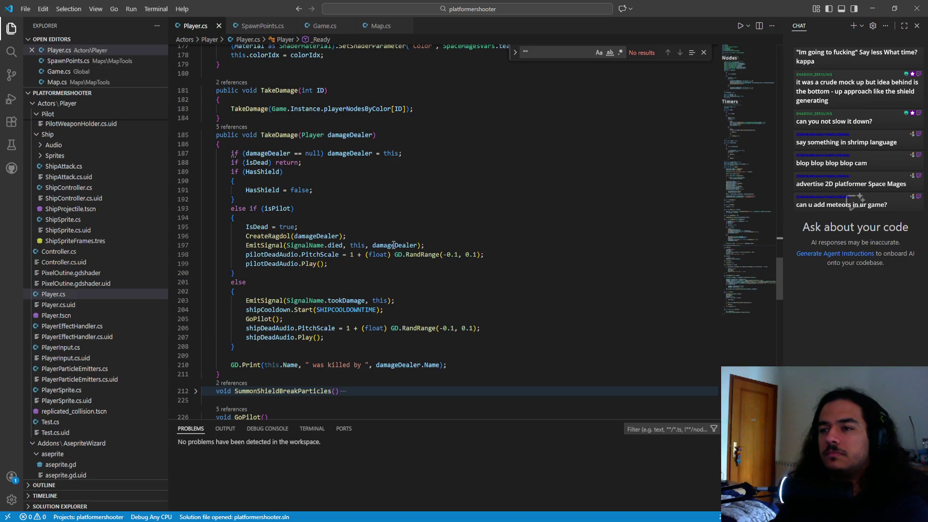
scroll(393, 245, "down", 3)
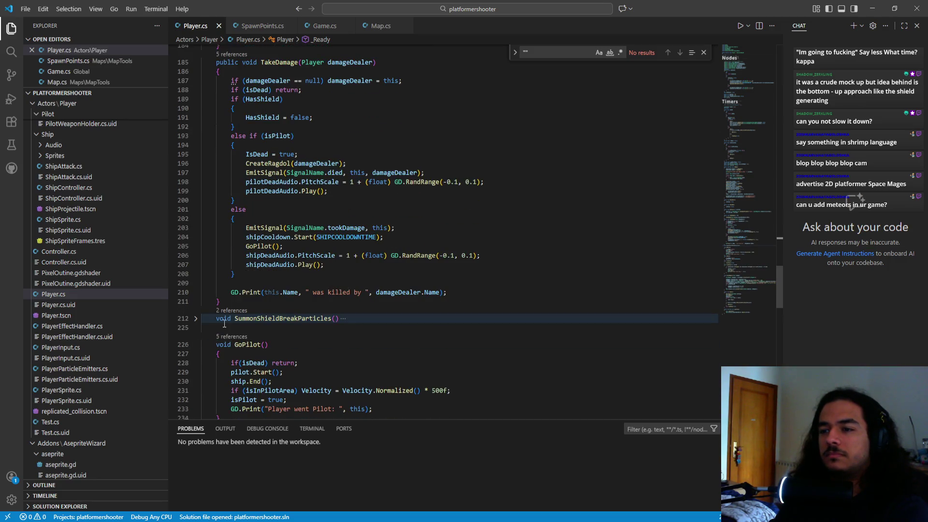
left_click(195, 319)
scroll(235, 323, "down", 6)
left_click(234, 259)
key("Return")
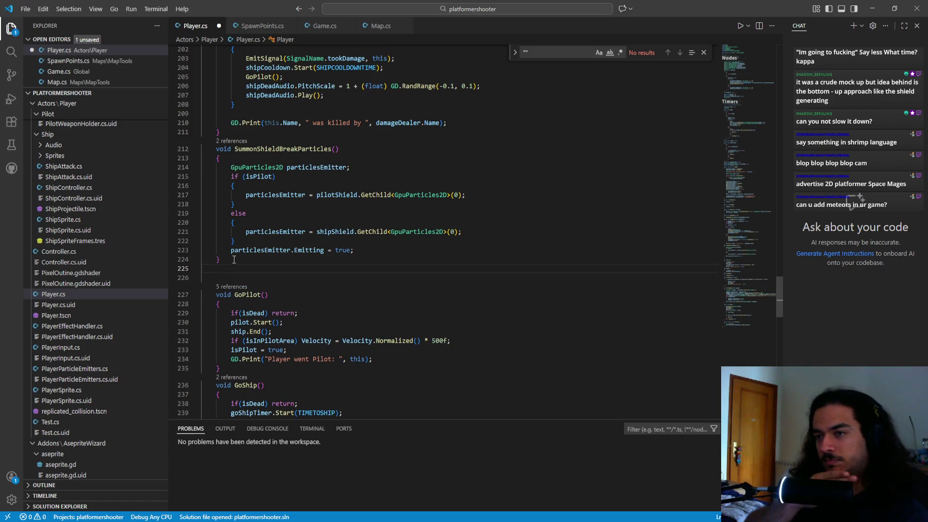
- Write a ForceRecoverShield method whose body sets HasShield = true, and save
type("void recoverS")
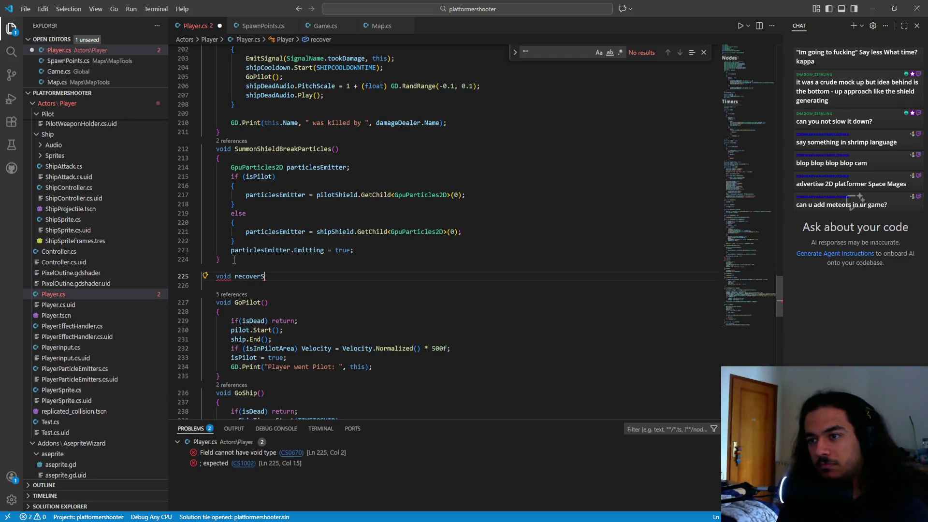
key("BackSpace")
key("BackSpace")
type("Reco")
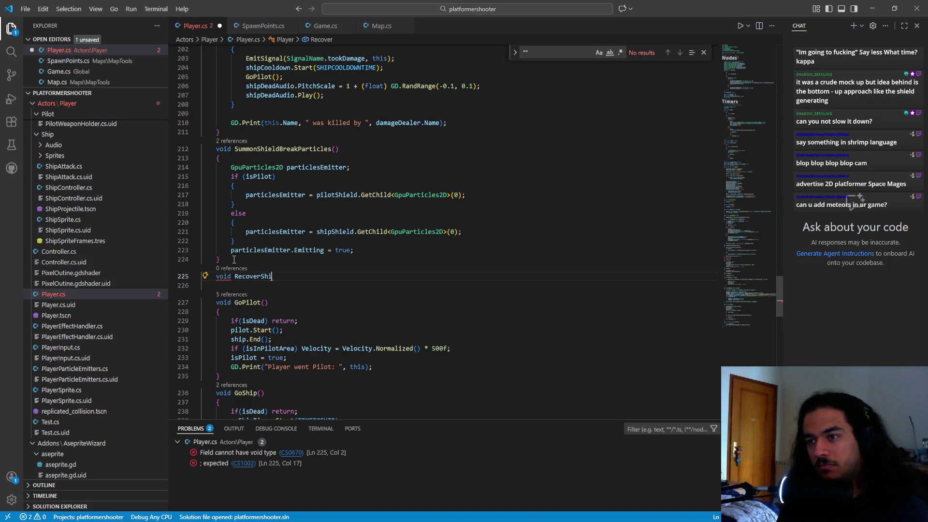
left_click(234, 260)
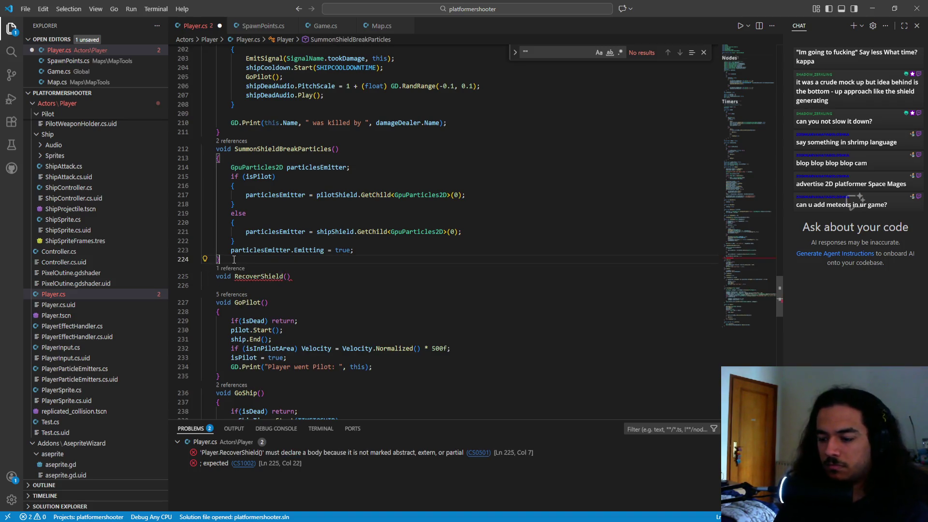
key("Return")
type("{")
key("Return")
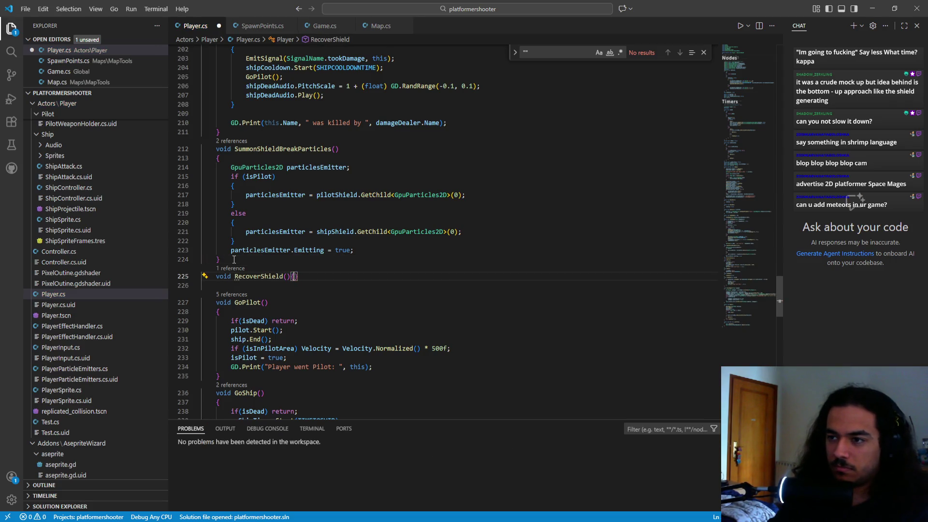
type("Force")
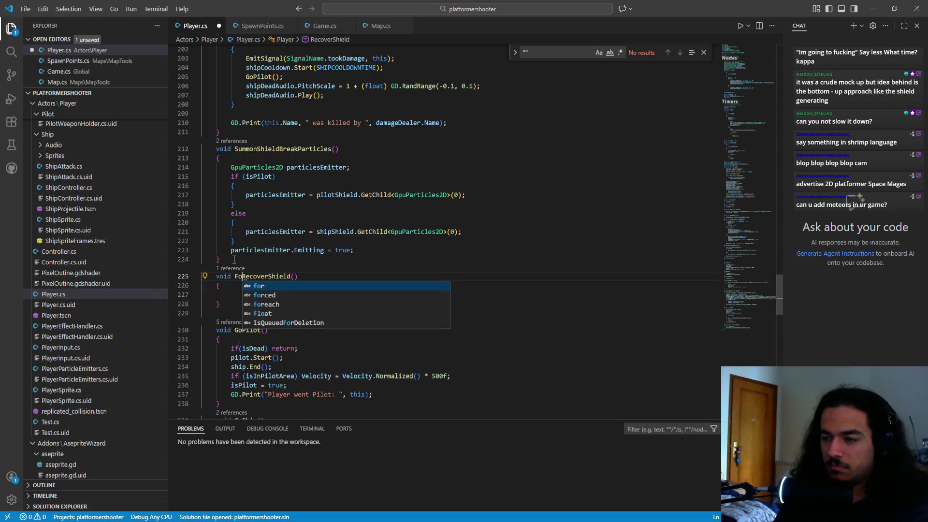
key("Down")
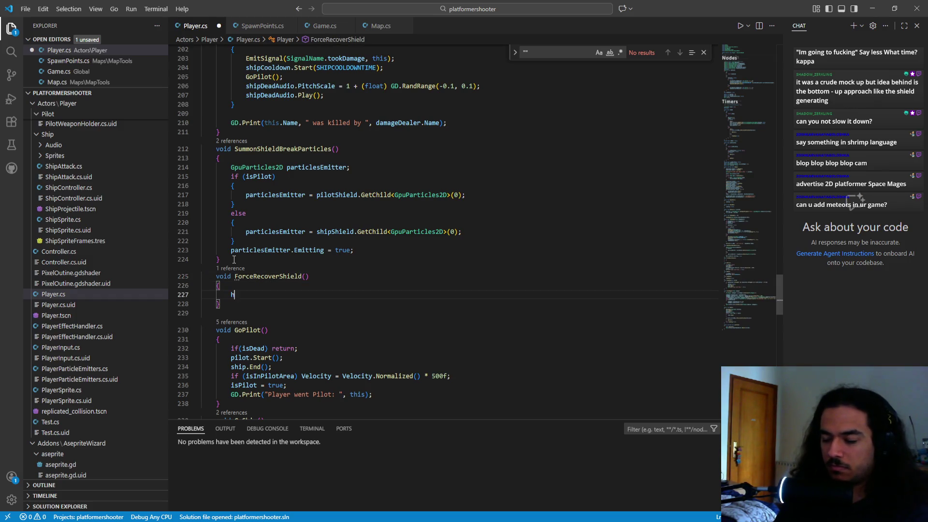
type("as")
key("Tab")
type("tr")
key("Tab")
key("ctrl+BackSpace")
type("true;")
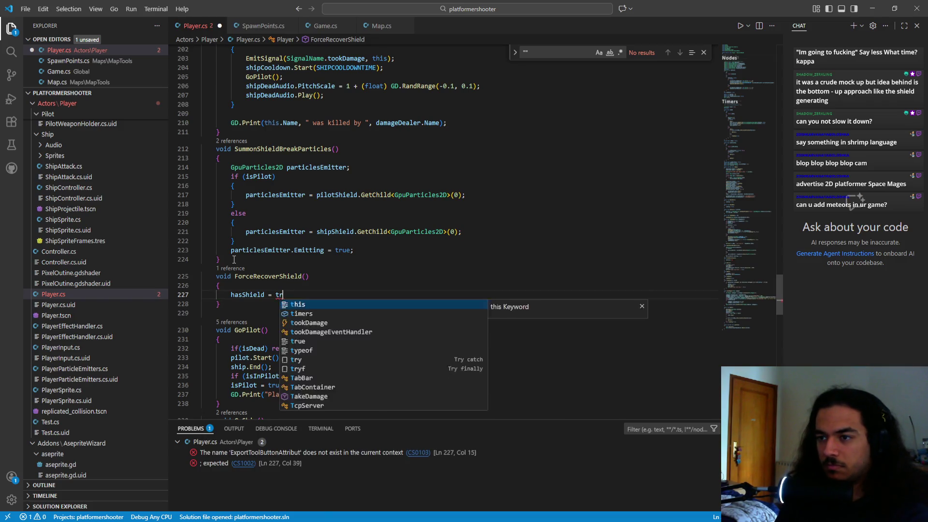
key("ctrl+s")
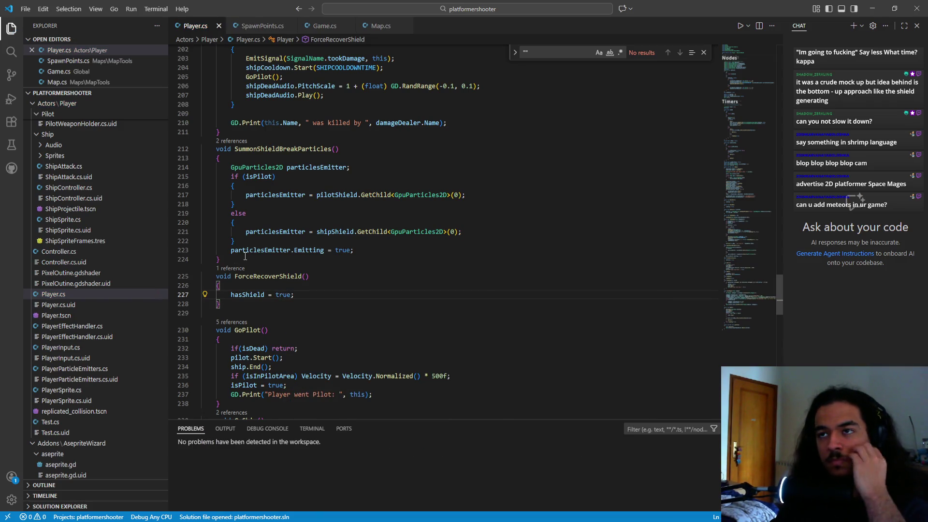
- Make ForceRecoverShield public and save Player.cs
type("H")
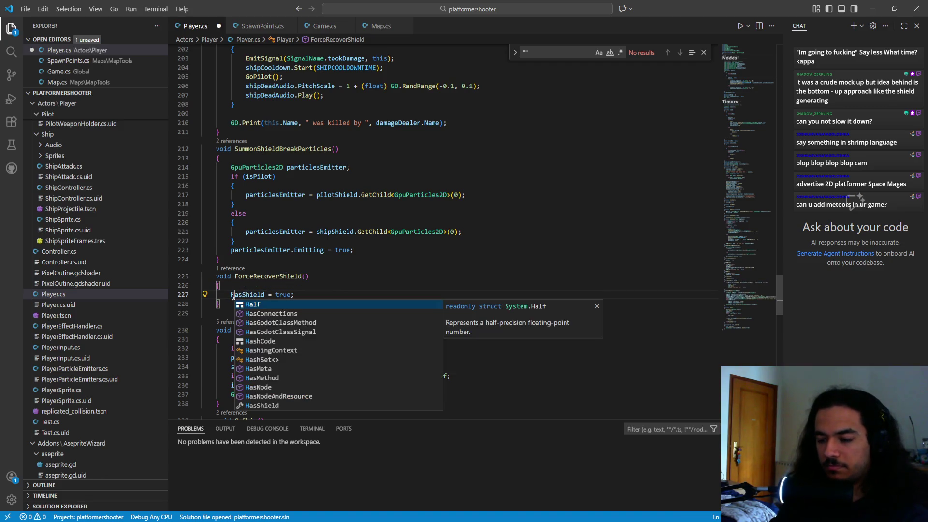
scroll(309, 253, "up", 15)
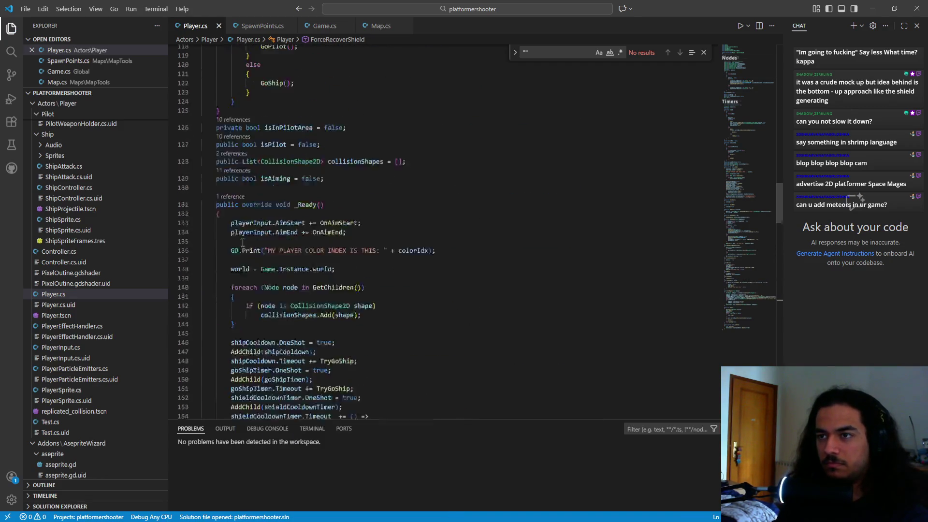
scroll(351, 239, "down", 5)
scroll(405, 223, "down", 10)
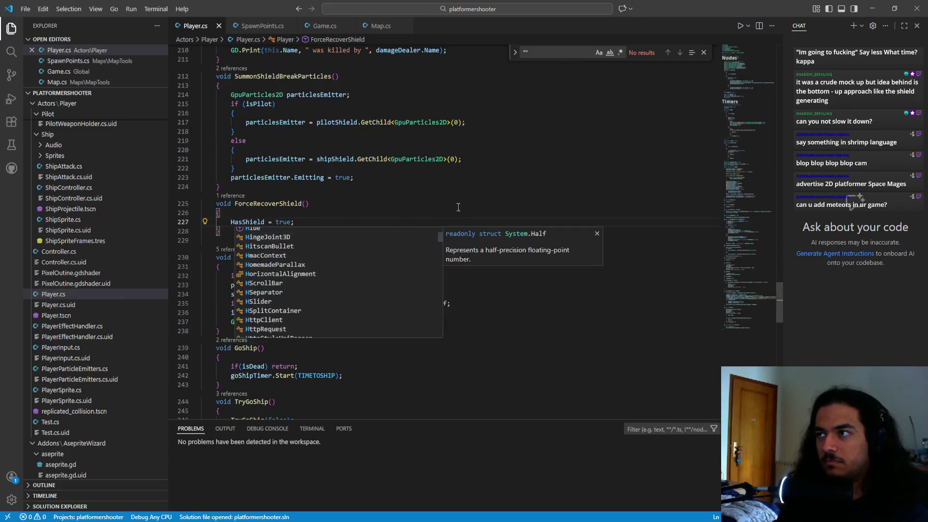
left_click(702, 50)
left_click(560, 332)
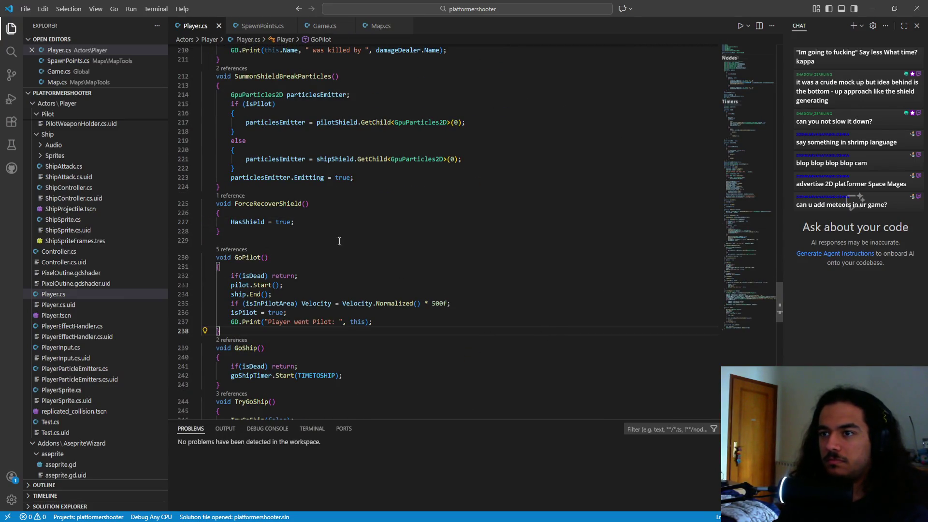
key("alt+Tab")
type("public")
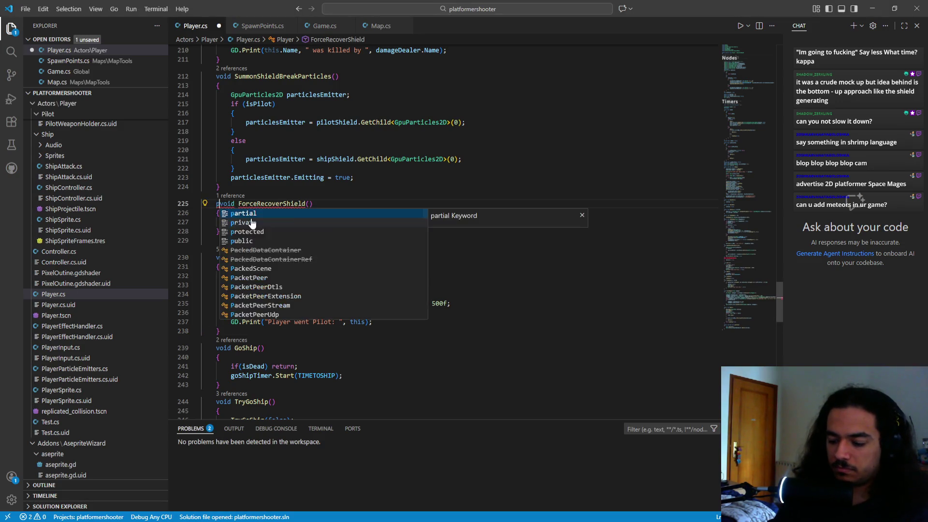
key("ctrl+s")
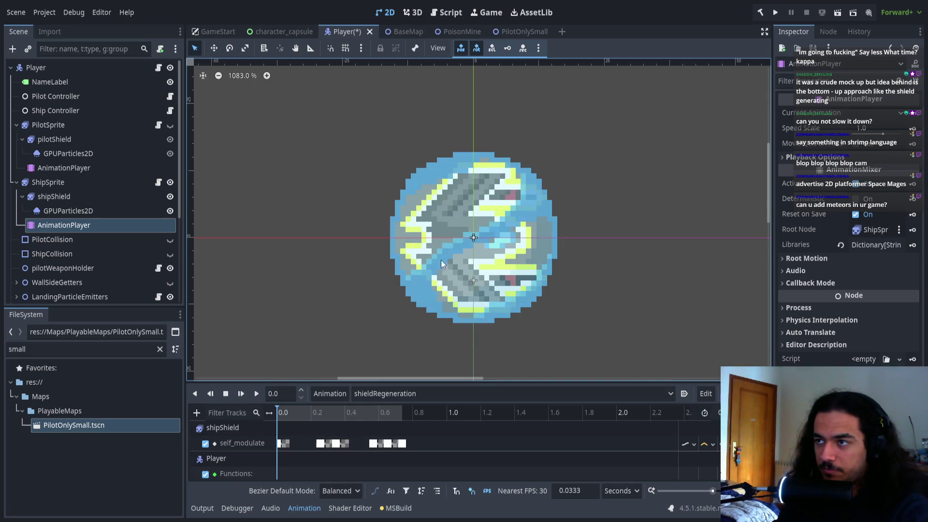
- Build the .NET project and insert a ForceRecoverShield() call key in the shieldRegeneration animation
key("ctrl+z")
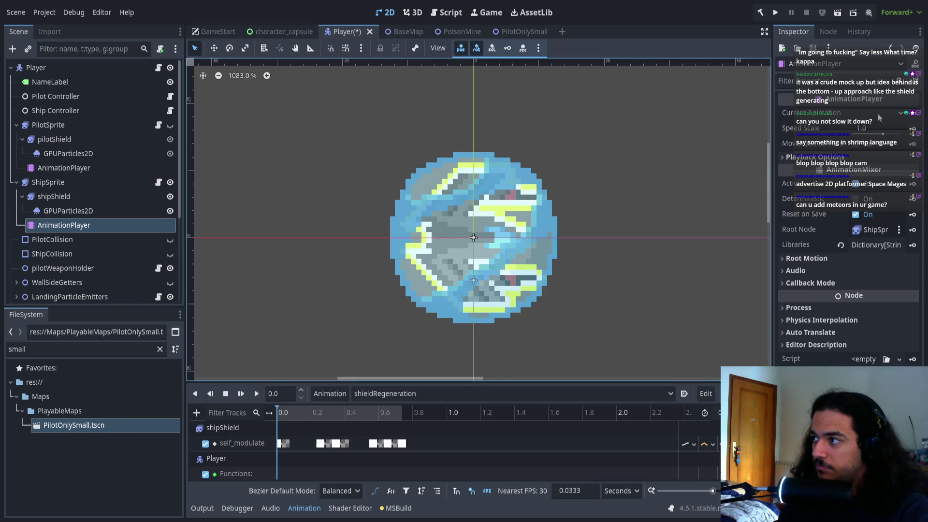
left_click(402, 413)
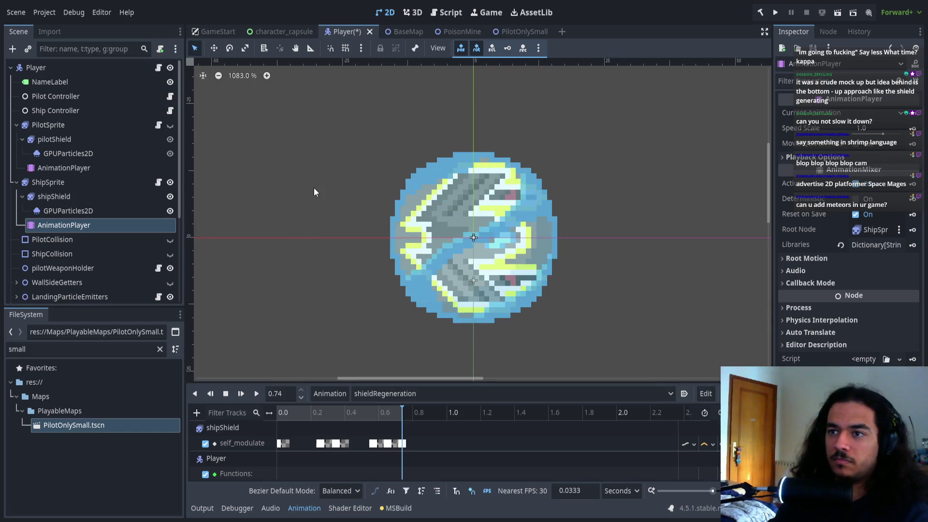
left_click(762, 13)
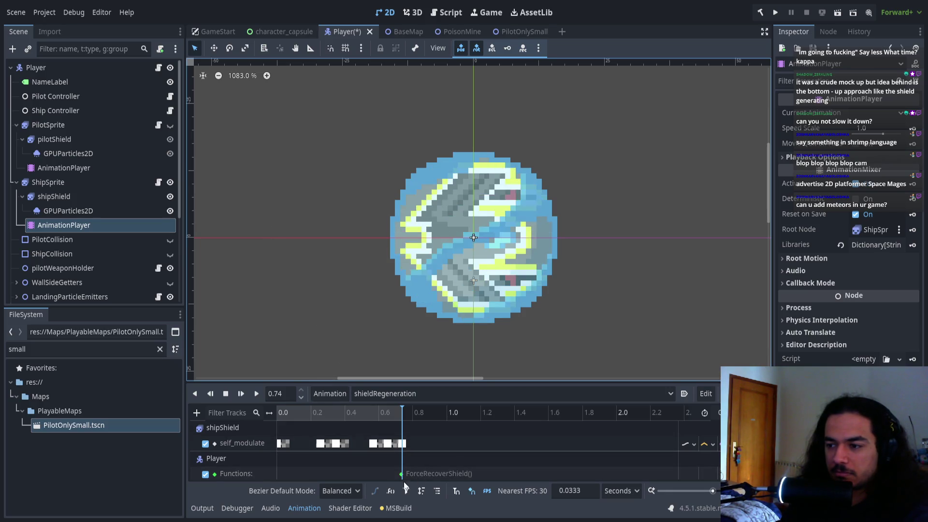
key("ctrl+v")
- Set the ForceRecoverShield key's time to 0.74 s and save the Player scene
left_click(880, 100)
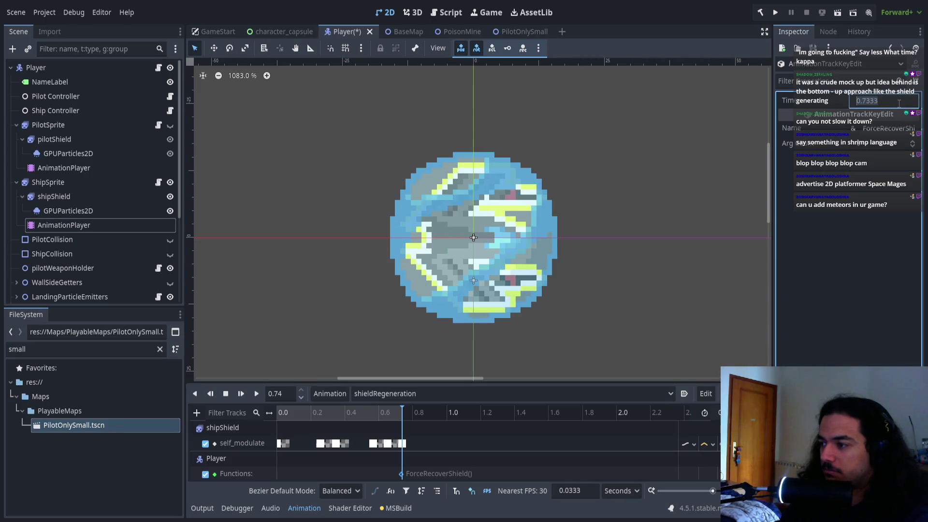
key("BackSpace")
key("BackSpace")
key("BackSpace")
type("4")
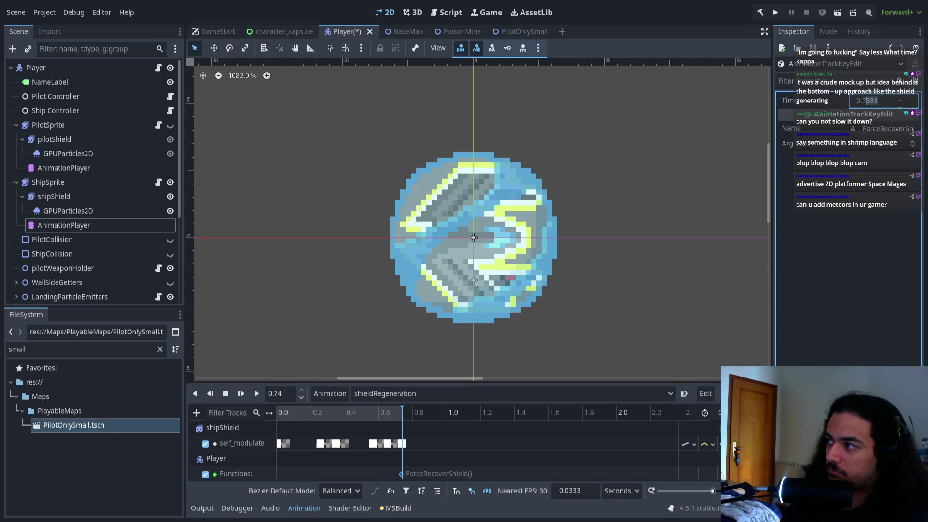
key("Return")
key("ctrl+s")
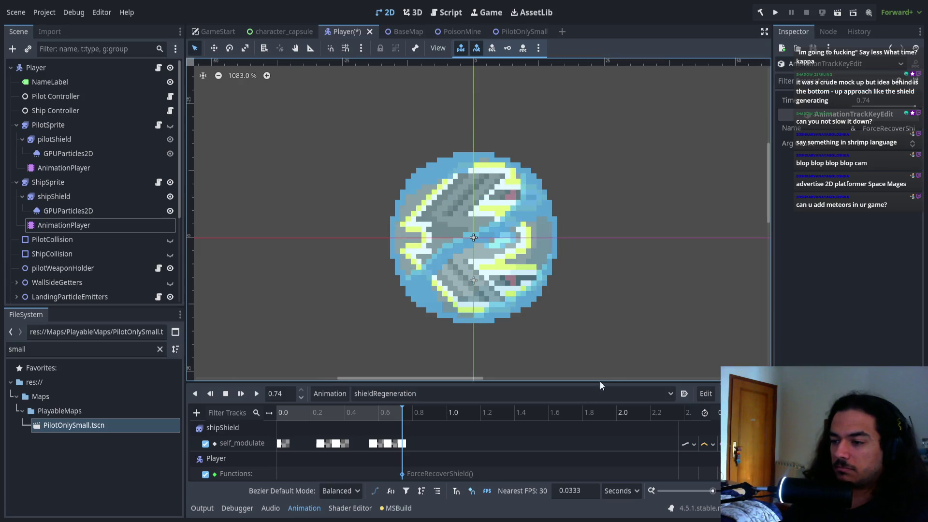
- Check the key's new timing in the pilot shield's animation player, then run the game
left_click(520, 446)
left_click(225, 393)
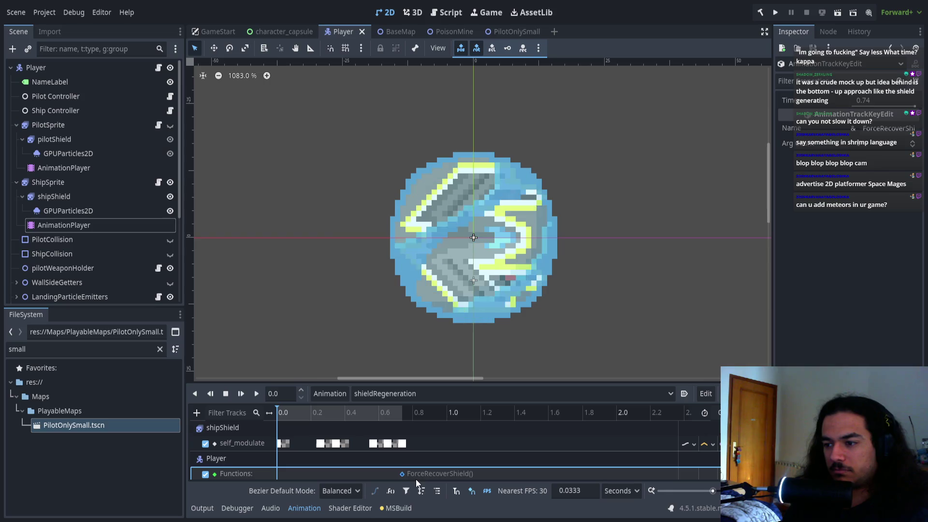
left_click(402, 473)
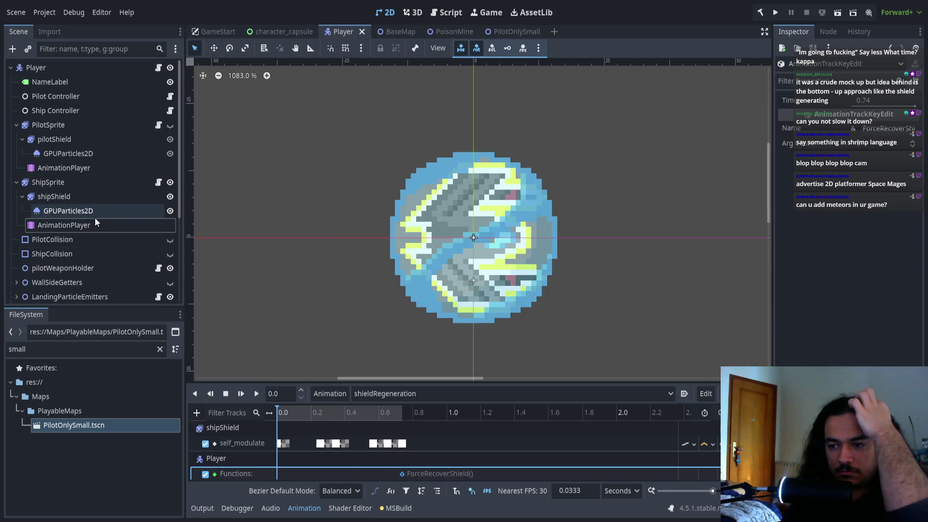
left_click(82, 168)
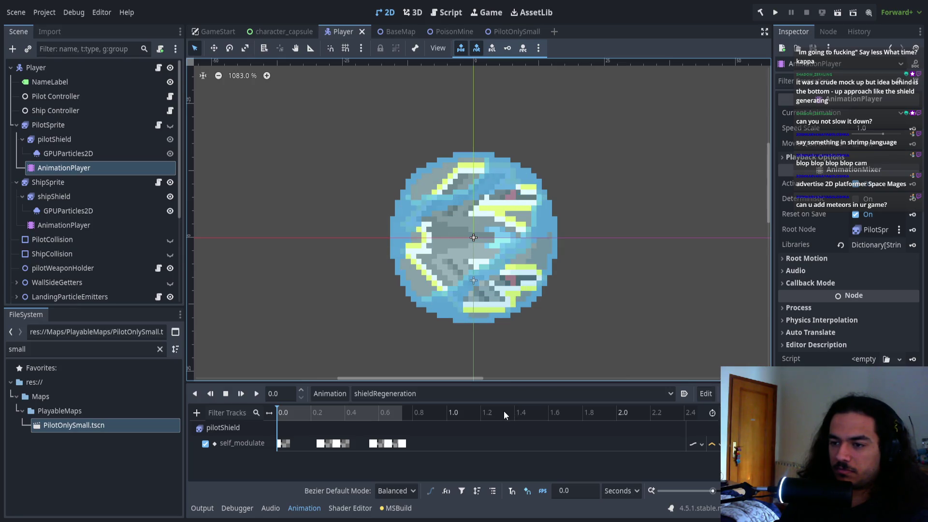
left_click(775, 13)
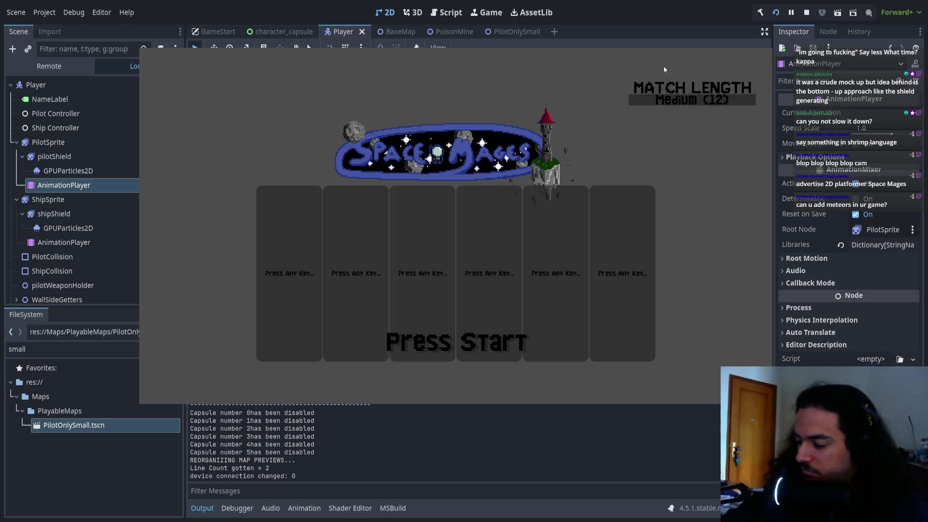
- Join two players, ready up and start the first map
key("Up")
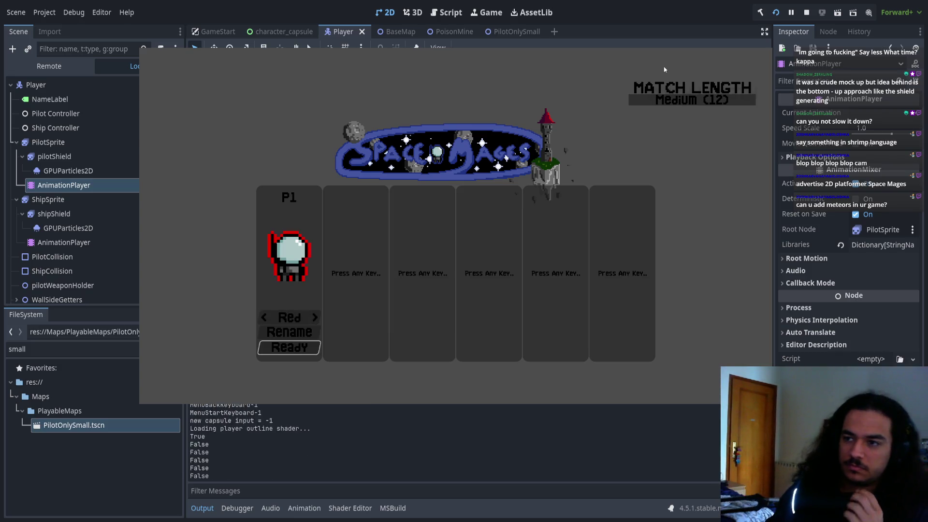
key("Return")
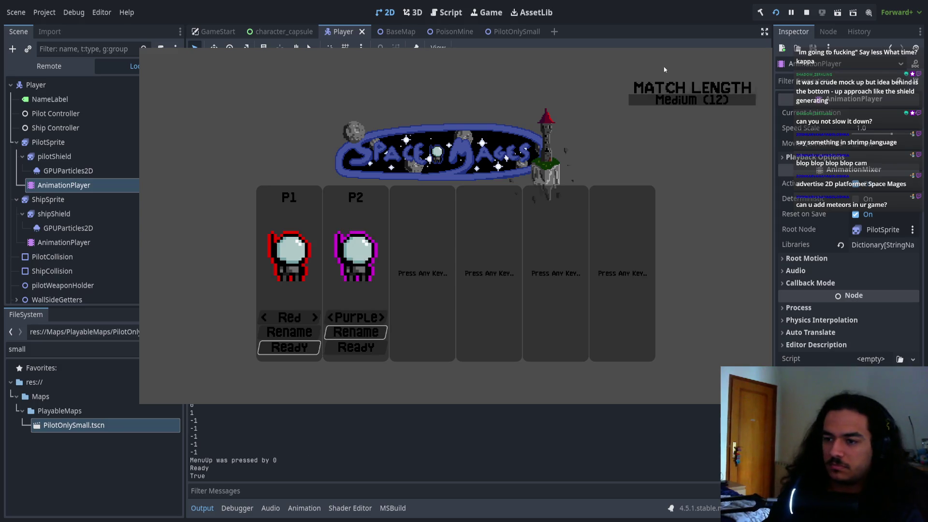
key("Return")
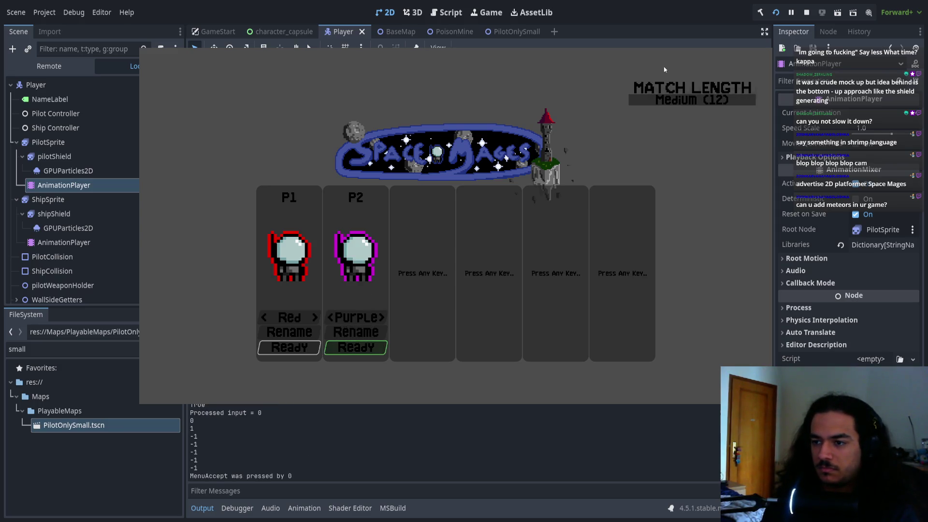
key("Return")
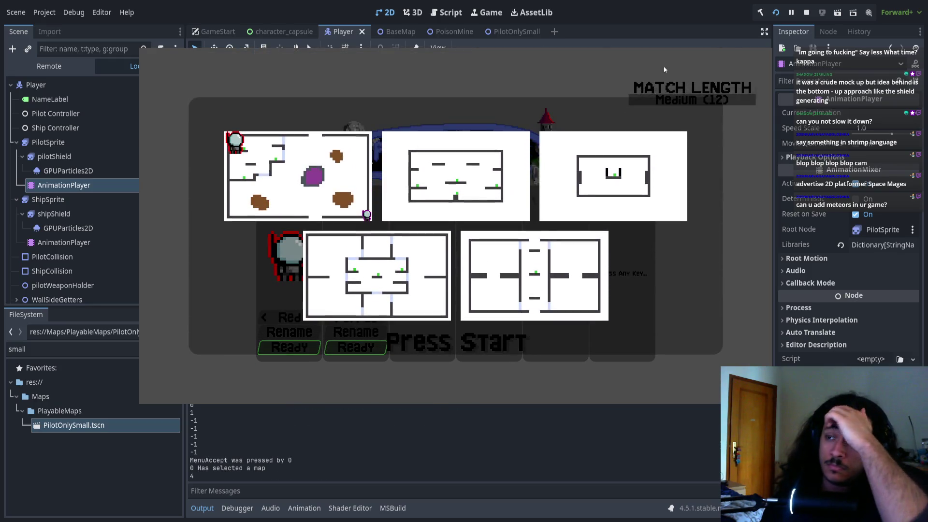
key("Return")
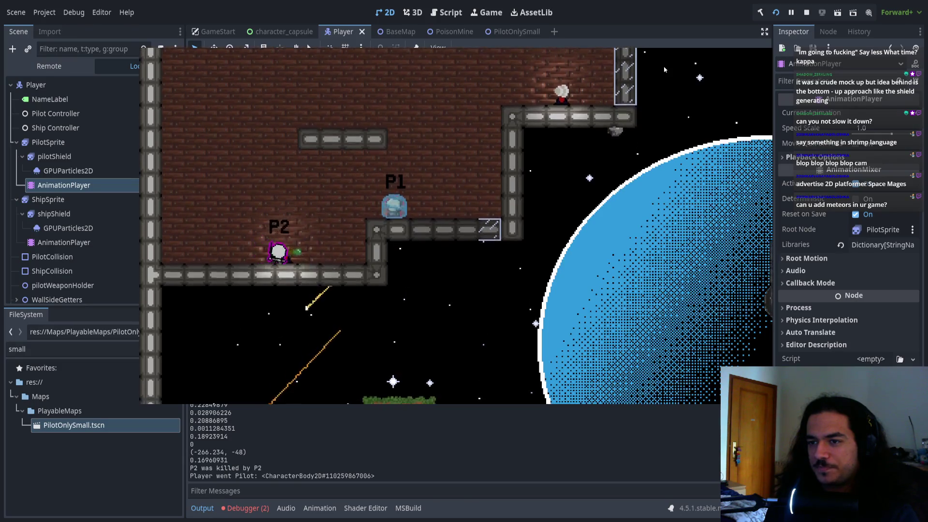
- Shoot down P1 to test shield regeneration, then pause and close the game
key("space")
key("f")
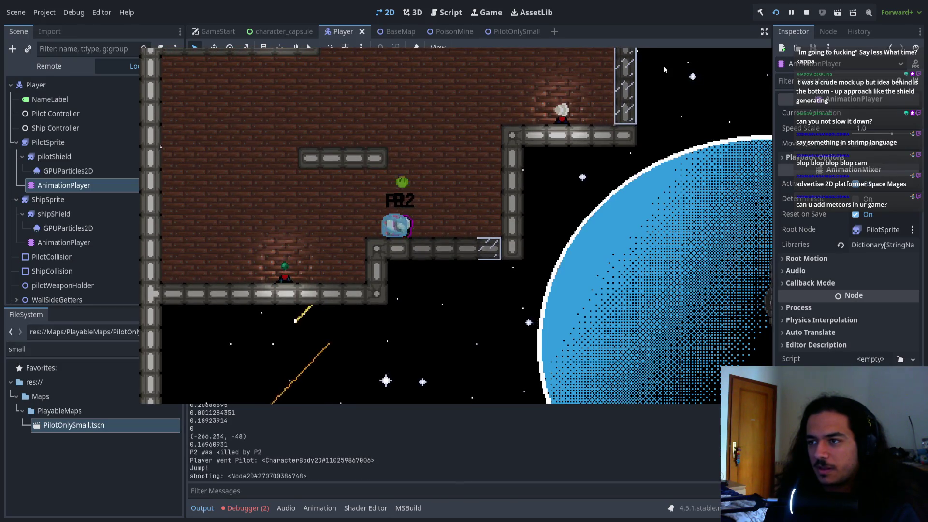
key("a")
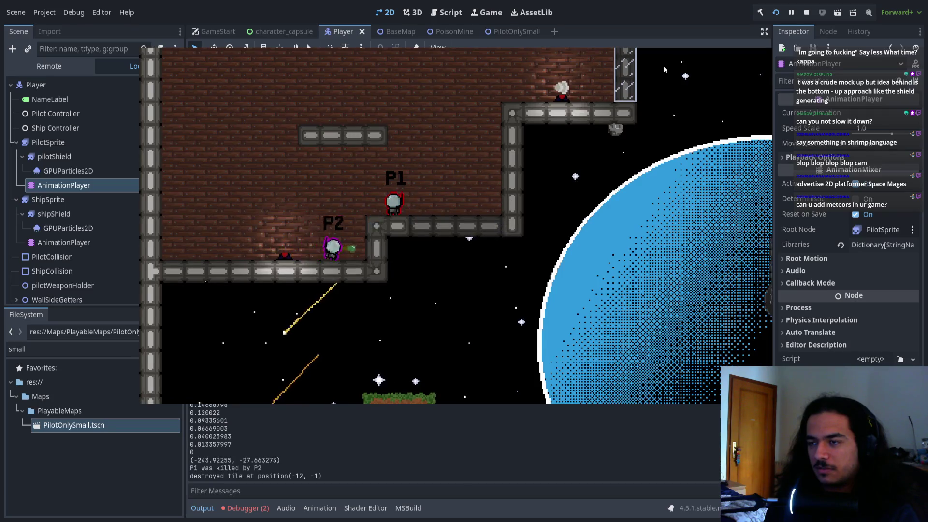
key("space")
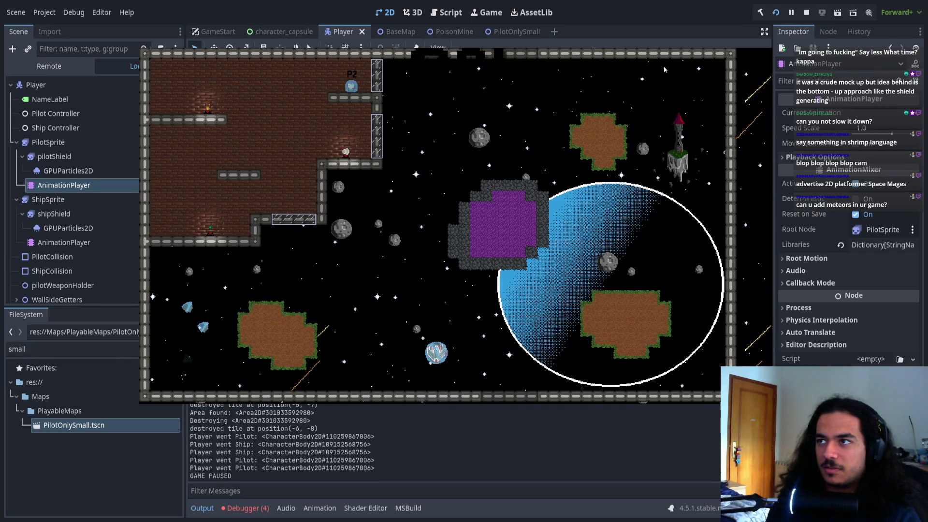
key("Escape")
key("Down")
key("Down")
key("Return")
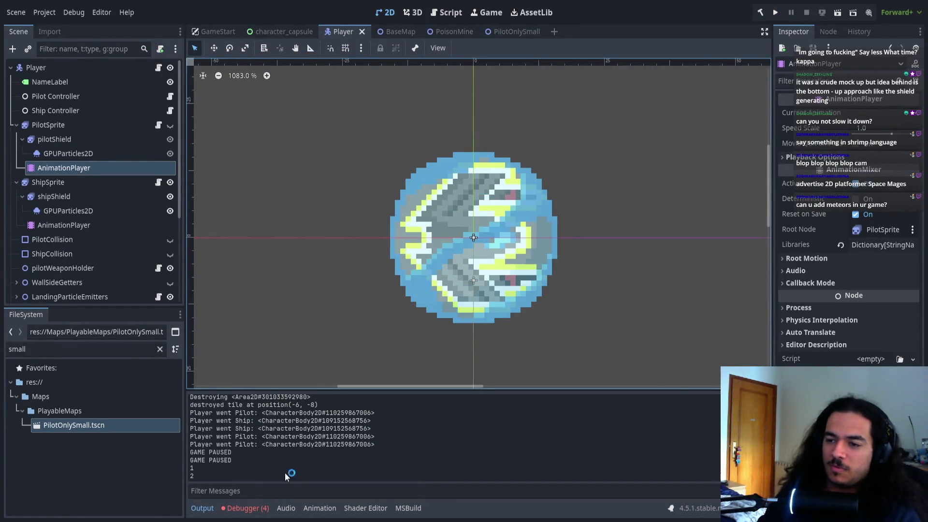
- Trace the set_HasShield NullReferenceException to line 42, then switch to Player.cs in VS Code
left_click(252, 512)
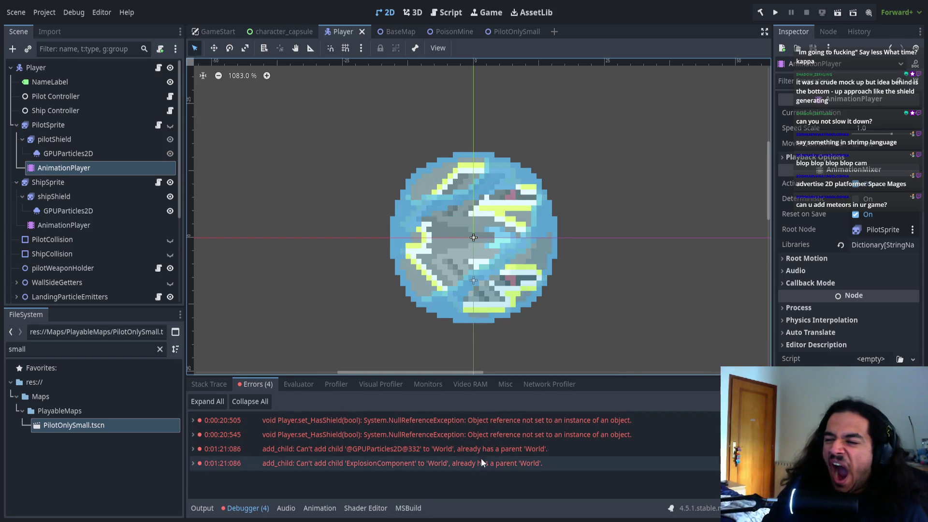
left_click(498, 423)
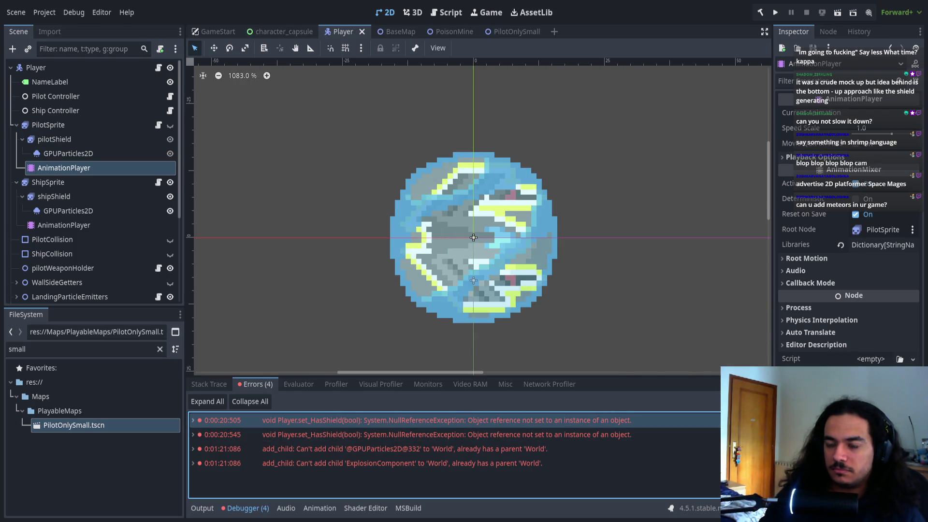
left_click(193, 418)
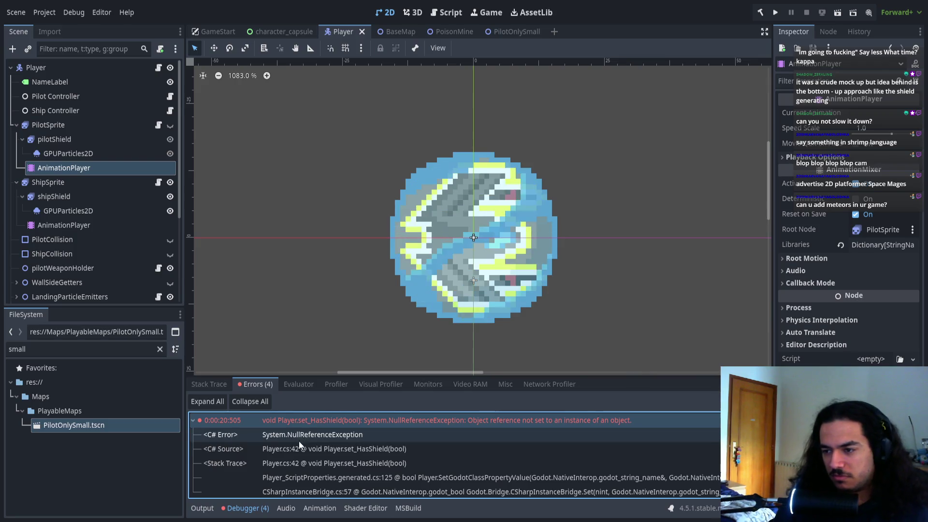
left_click(335, 451)
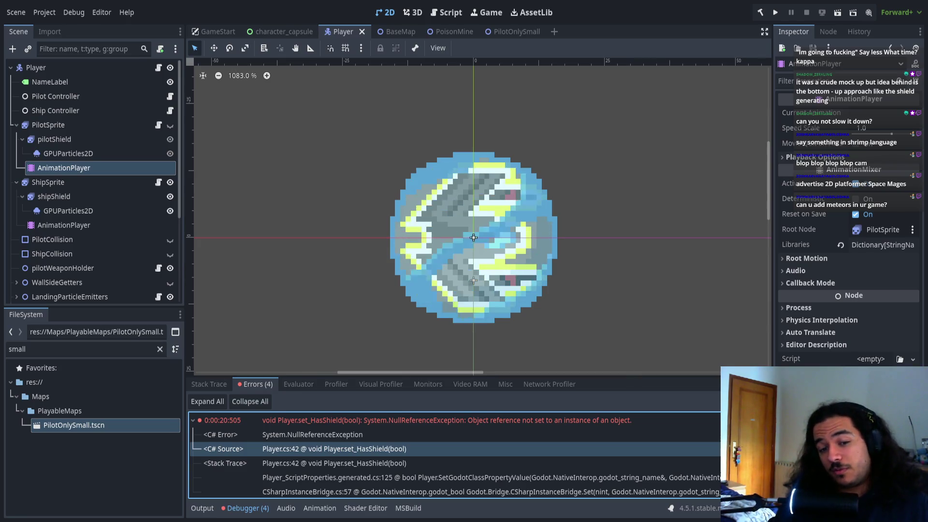
key("alt+Tab")
scroll(435, 232, "down", 10)
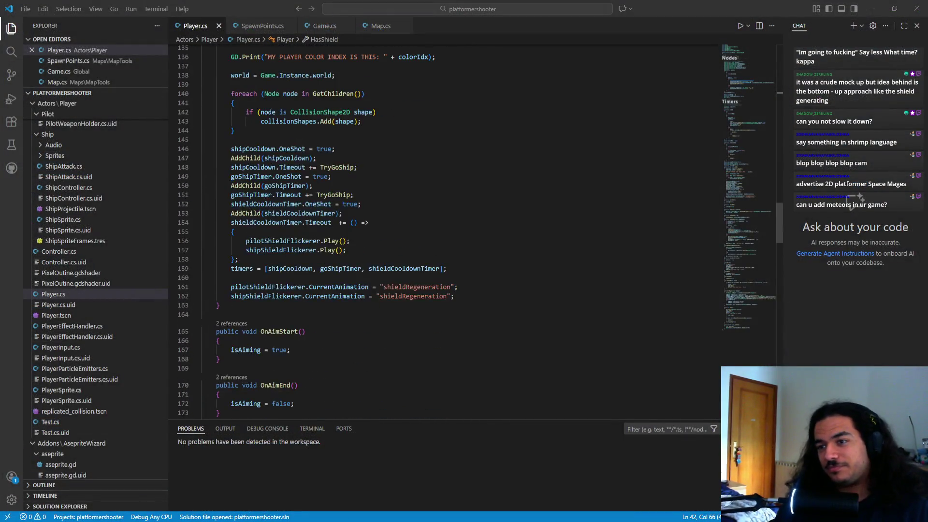
- Search Player.cs for 'reset' and find the HasShield = true line in Reset
scroll(435, 232, "down", 4)
scroll(233, 226, "down", 2)
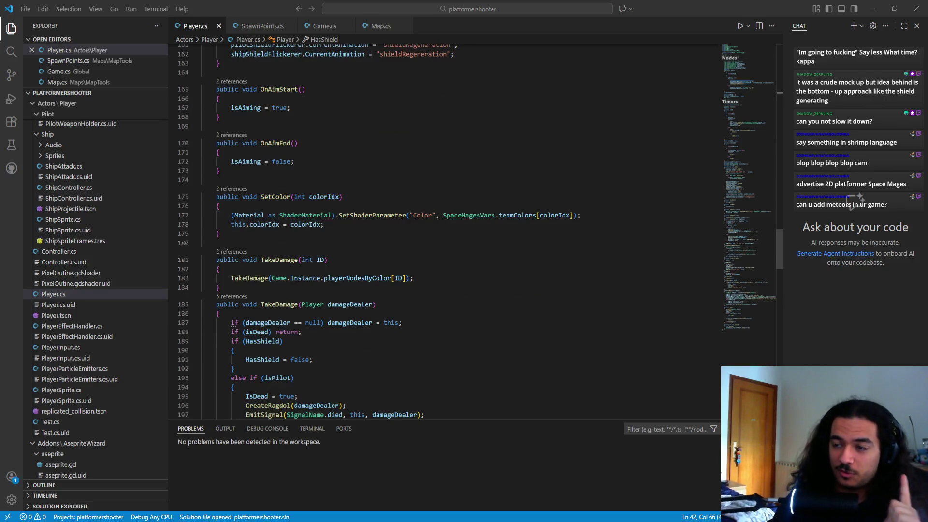
scroll(233, 226, "down", 5)
scroll(234, 226, "down", 4)
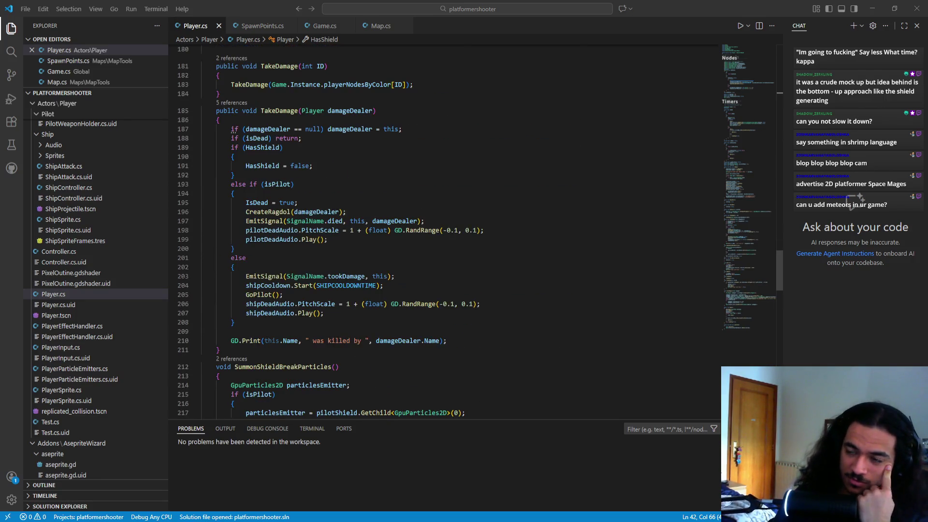
scroll(234, 227, "down", 6)
scroll(234, 226, "down", 3)
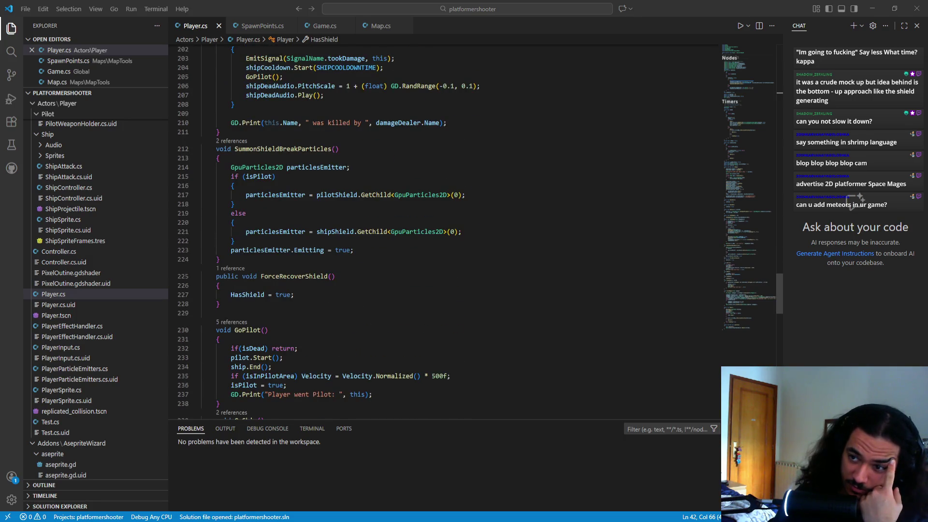
scroll(233, 226, "down", 2)
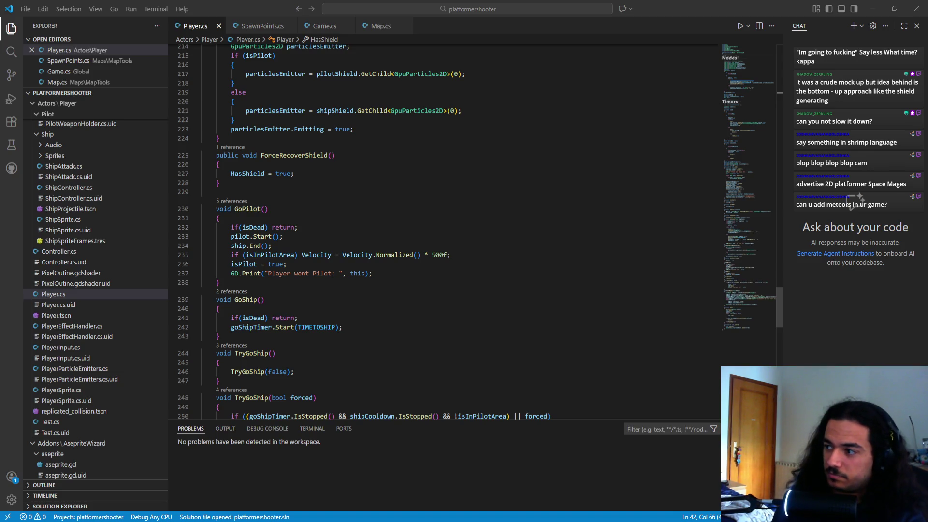
left_click(454, 347)
key("ctrl+f")
type("reset")
key("Escape")
left_click(331, 278)
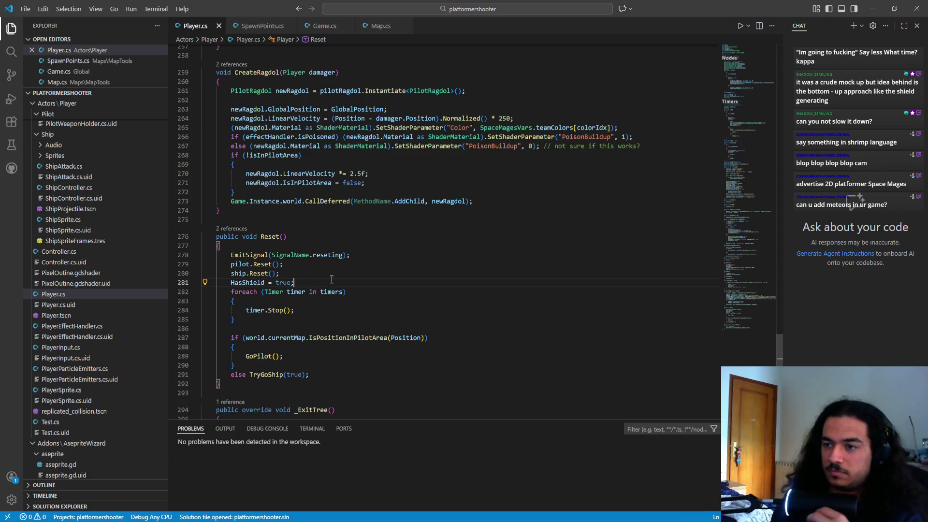
key("Down")
key("Down")
key("Down")
key("Down")
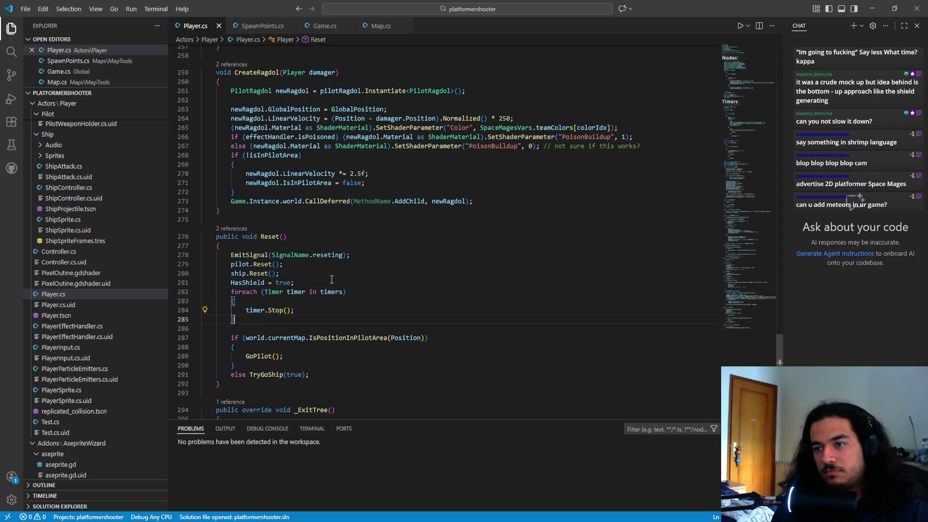
key("Up")
key("Up")
key("Up")
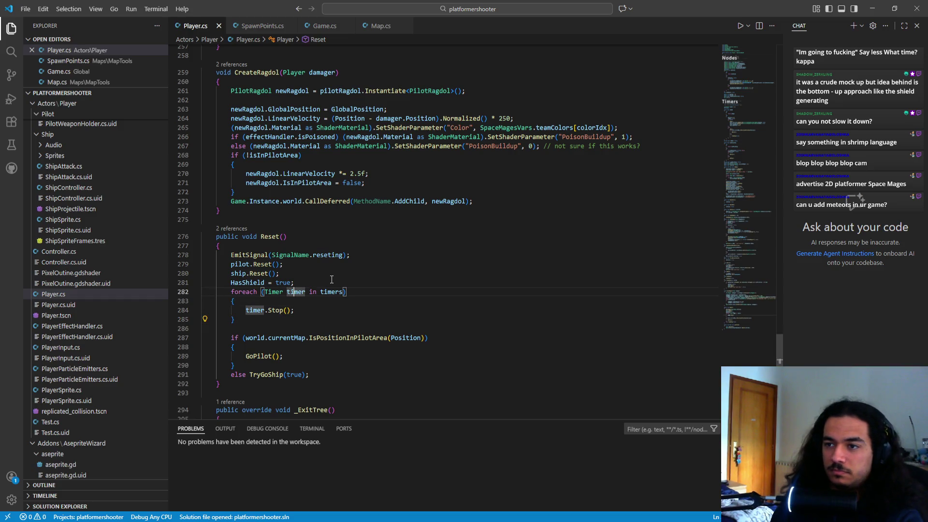
key("Down")
key("Down")
key("Down")
key("Down")
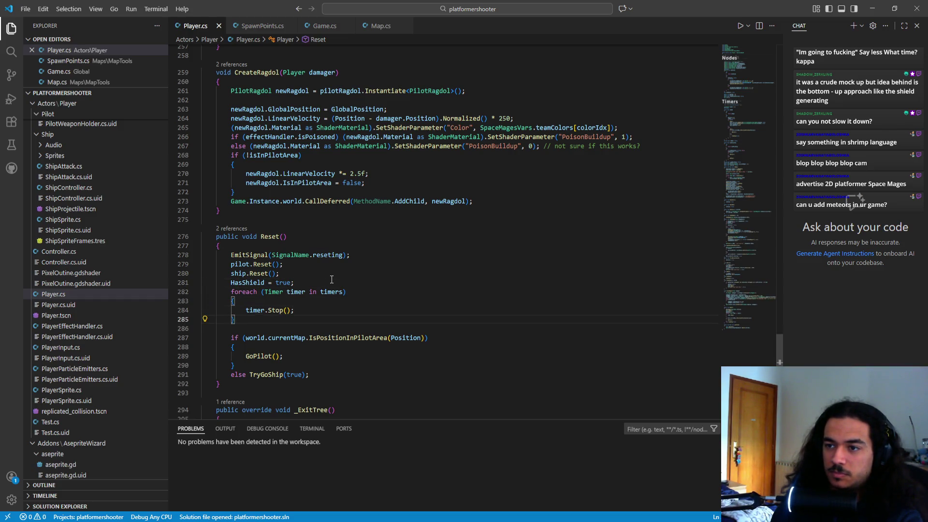
key("Up")
key("Up")
key("Up")
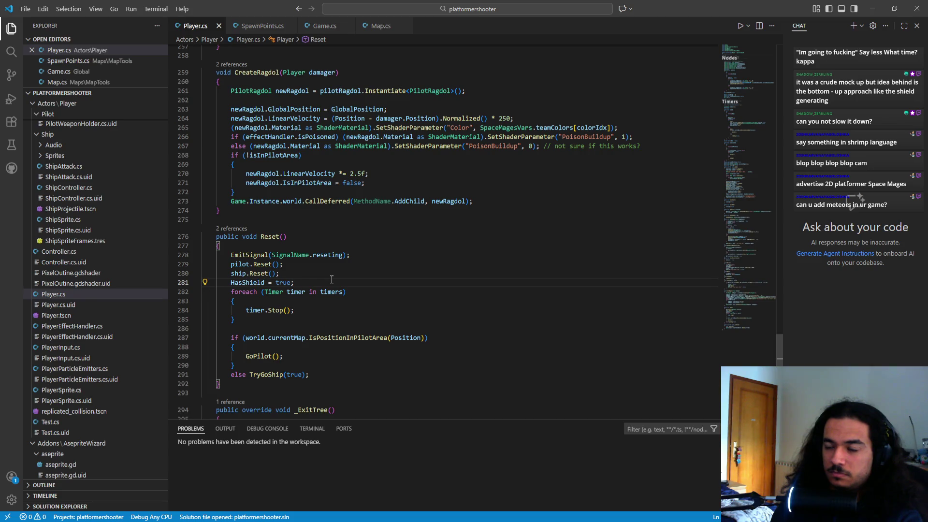
- Add pilotShieldFlickerer.Stop(); on a new line after HasShield = true
key("Return")
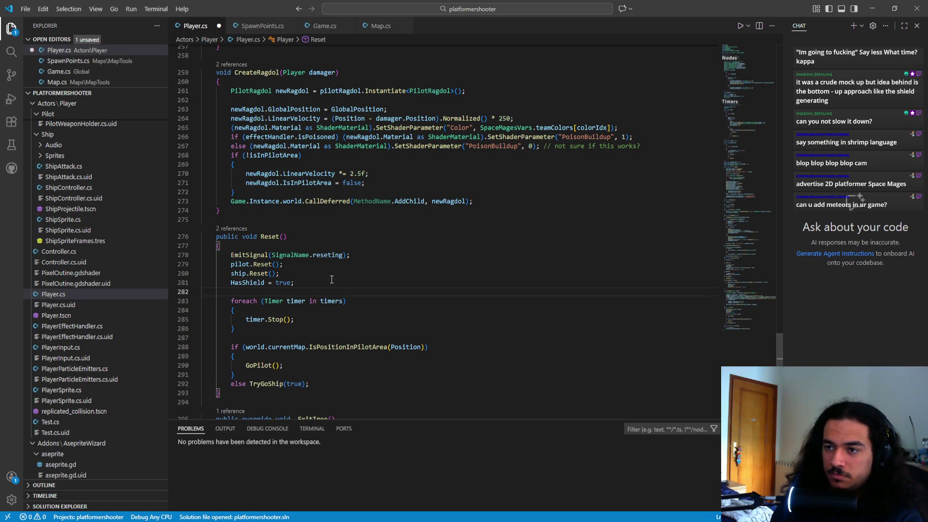
type("pilot")
key("Down")
key("Down")
key("Down")
key("Return")
type(".Stop()")
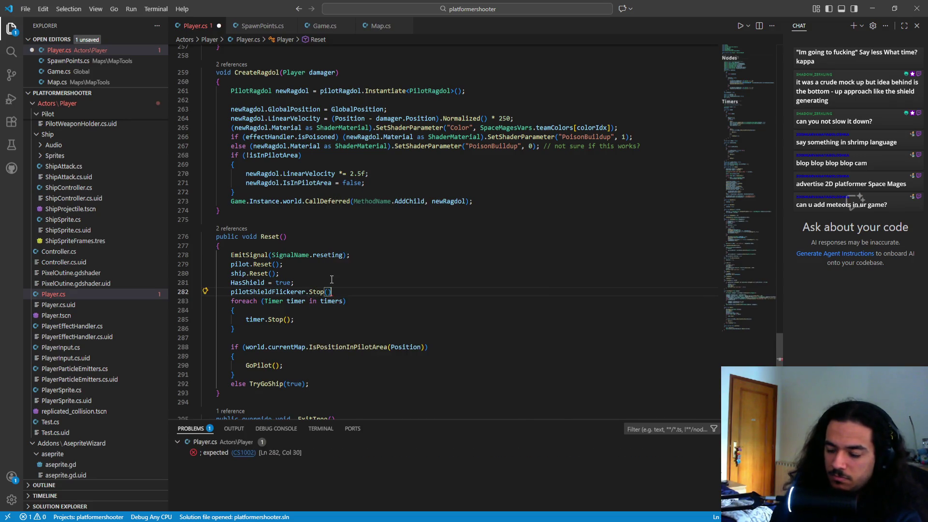
type(";")
key("Return")
- Duplicate that line as shipShieldFlickerer.Stop(); and save Player.cs
key("Up")
key("ctrl+shift+Right")
key("ctrl+shift+Right")
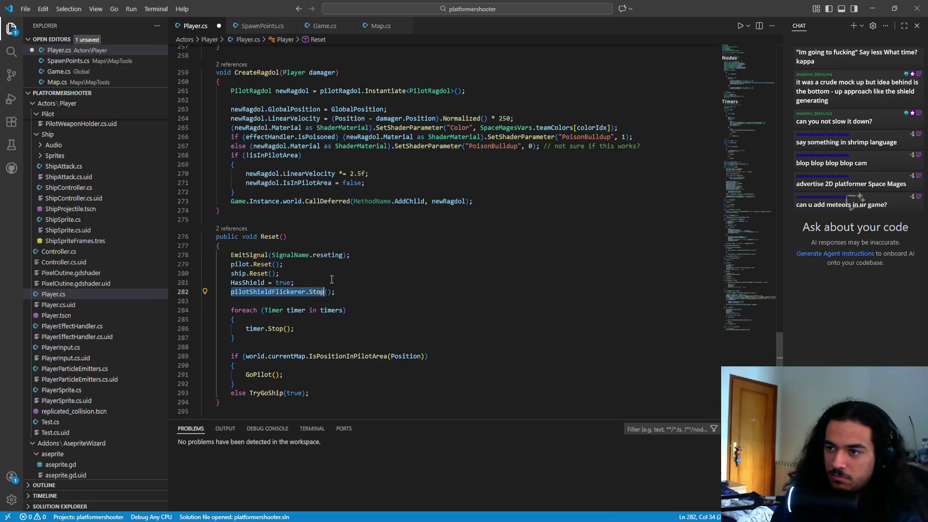
key("Right")
key("Down")
type("pilotShieldFlickerer.Stop();")
key("ctrl+Left")
key("ctrl+Left")
key("ctrl+Left")
key("ctrl+Left")
key("shift+Right")
key("shift+Right")
key("shift+Right")
key("shift+Right")
key("shift+Right")
type("ship")
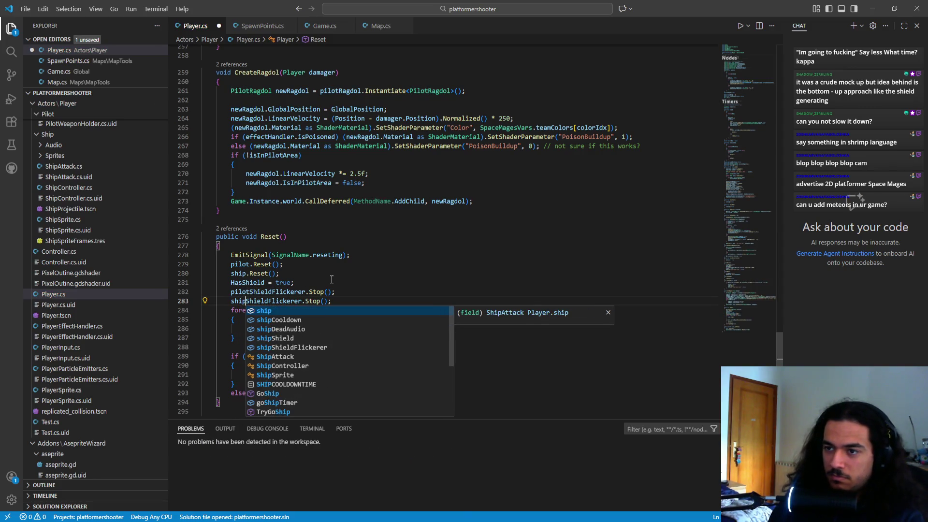
left_click(404, 277)
key("ctrl+s")
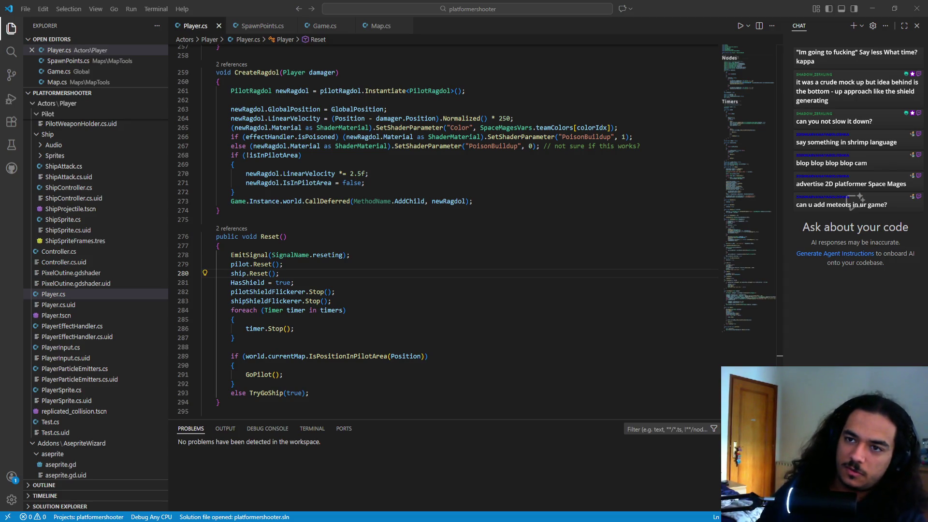
left_click(63, 219)
- Close the extra open file tabs so only Player.cs remains, then refocus the editor
scroll(391, 273, "down", 5)
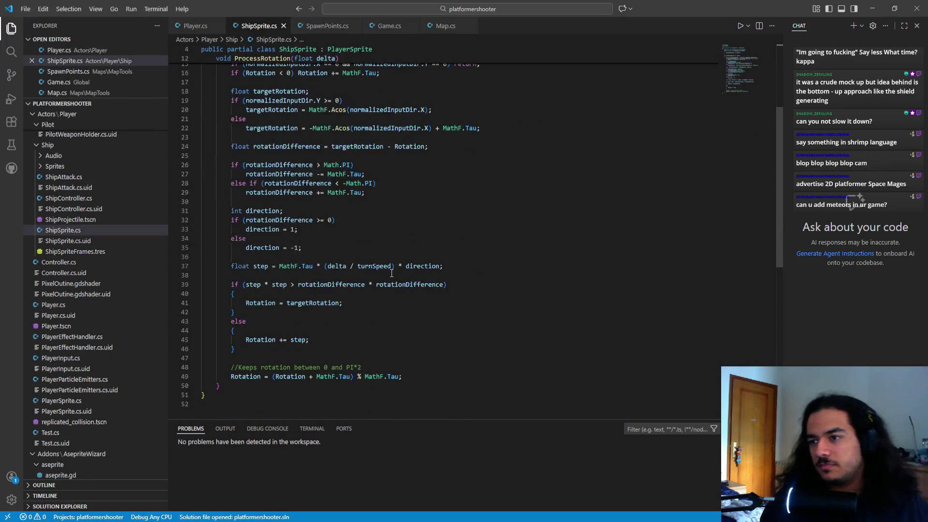
middle_click(256, 30)
middle_click(257, 30)
middle_click(256, 30)
middle_click(256, 30)
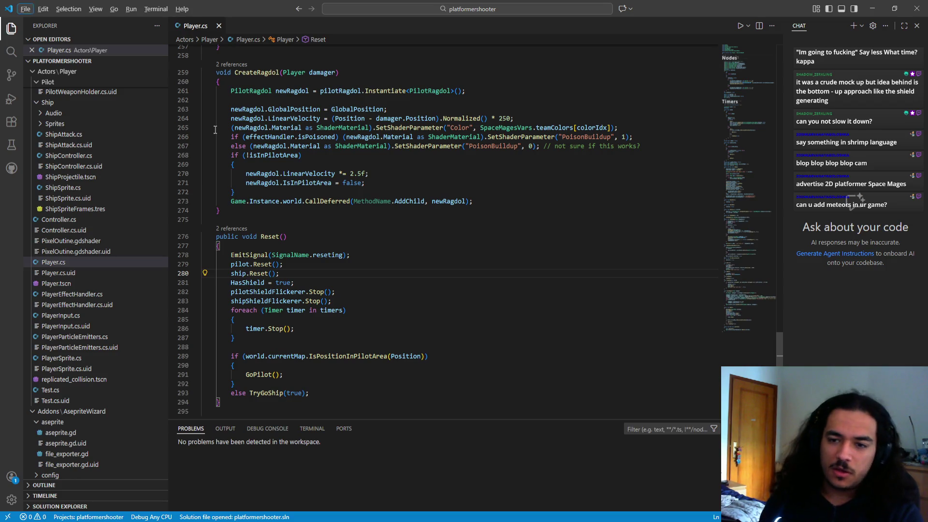
key("alt+Tab")
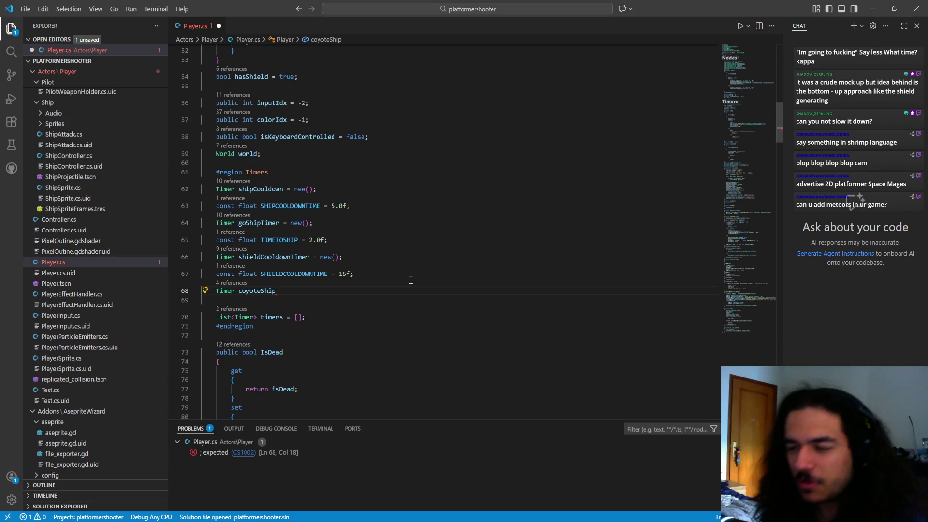
- Rename the coyoteShip timer to complete the declaration Timer shipPardonTimer = new();
key("ctrl+shift+Left")
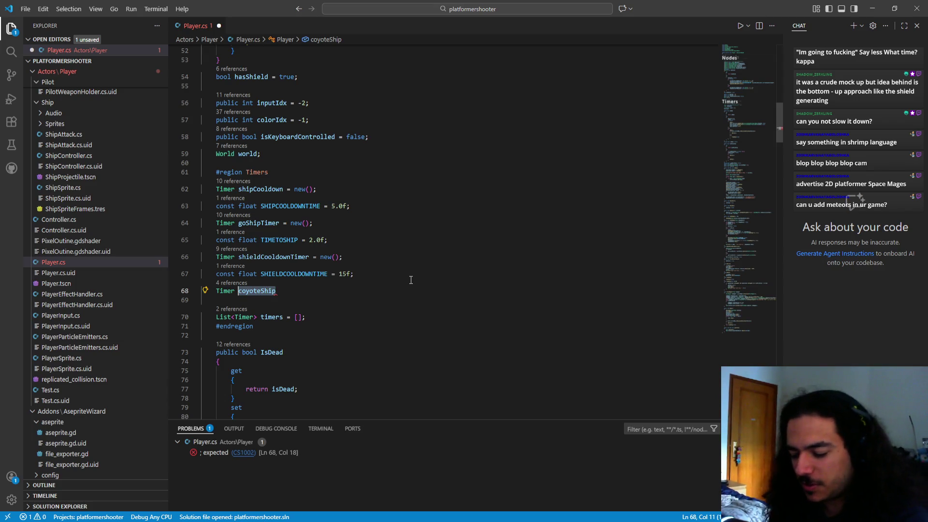
type("Pi")
key("BackSpace")
key("BackSpace")
type("p")
key("BackSpace")
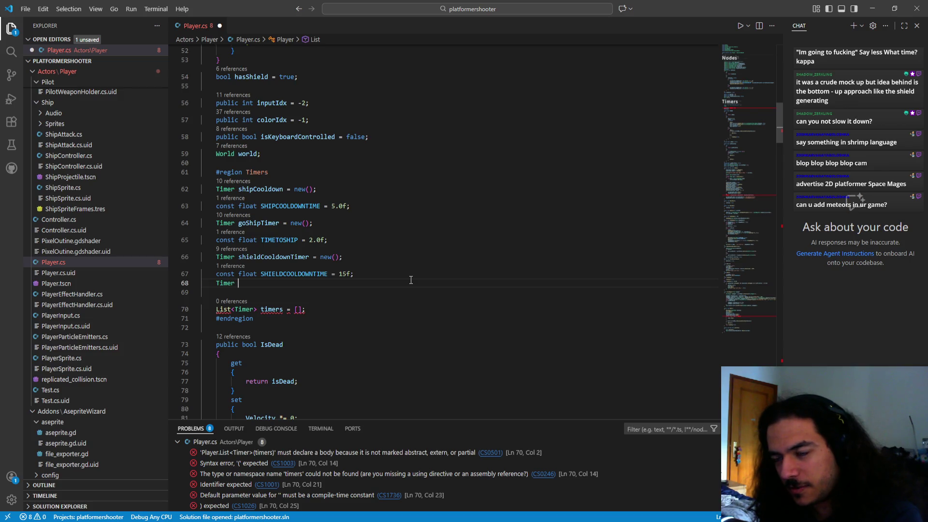
type("sh")
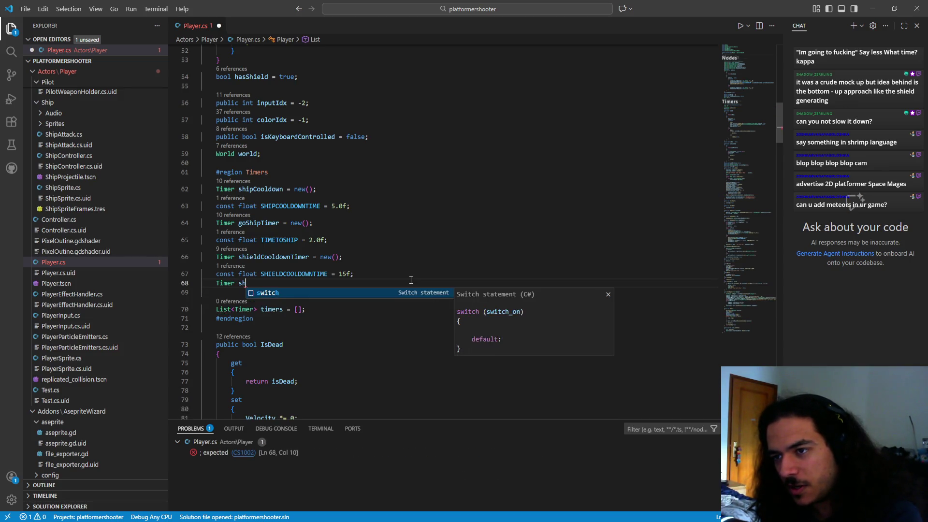
type("ipPardon")
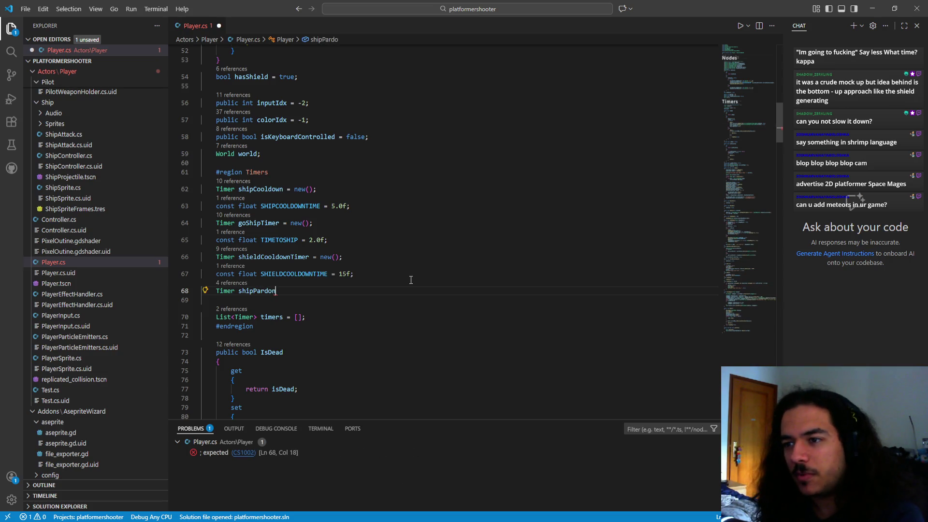
type("Timer")
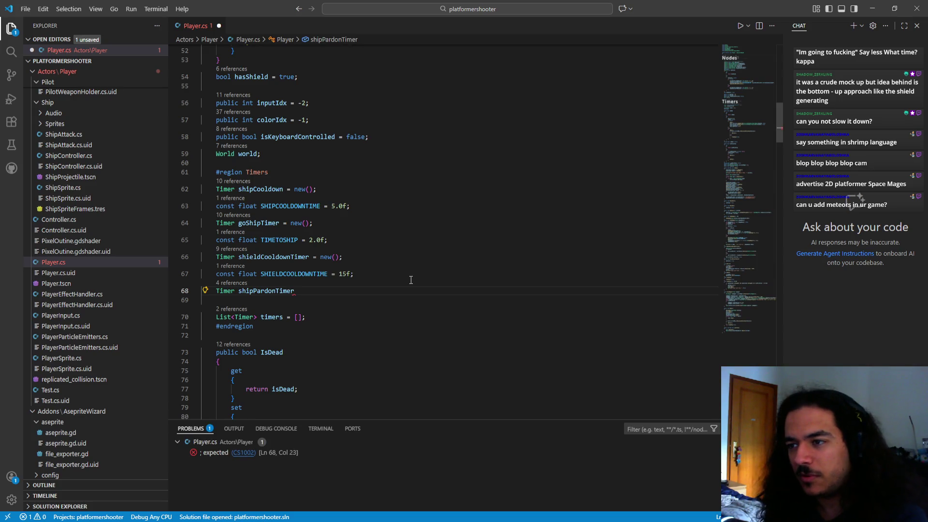
type(" = new(")
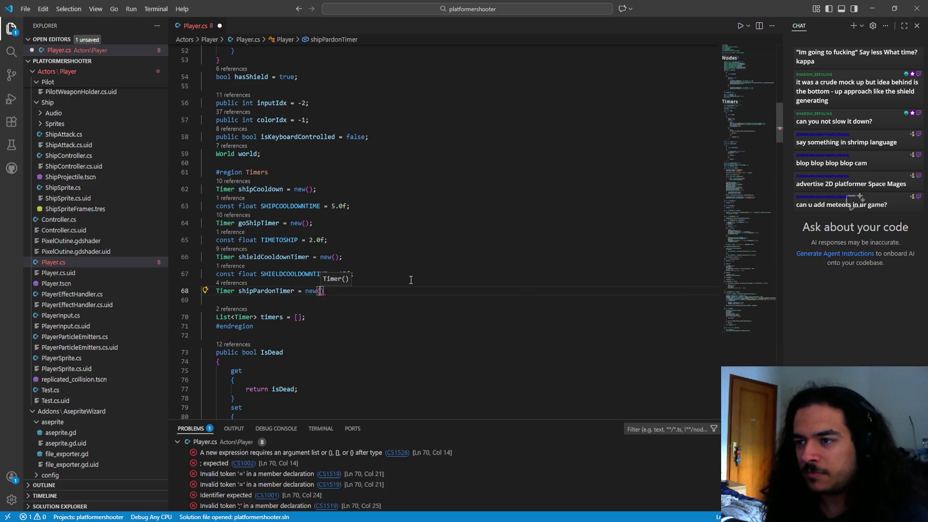
type(")M")
key("BackSpace")
type(";")
key("Return")
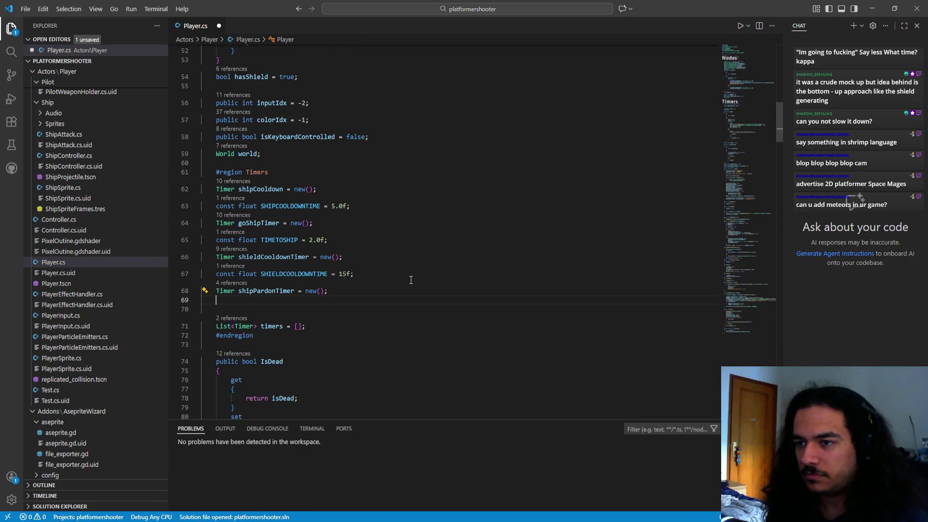
- Add const float SHIPPARDONTIME = 0.2f; on the line below it
key("Up")
key("Up")
key("Down")
key("Down")
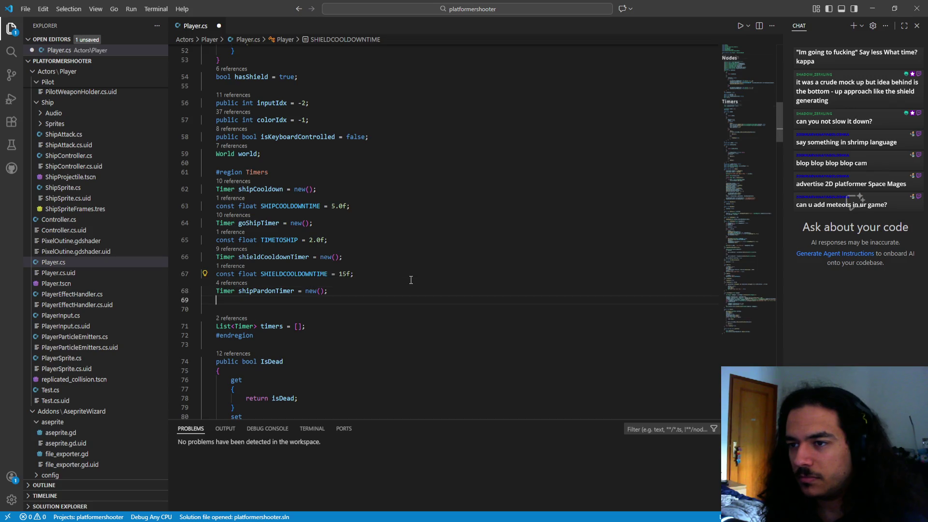
type("const fçlo")
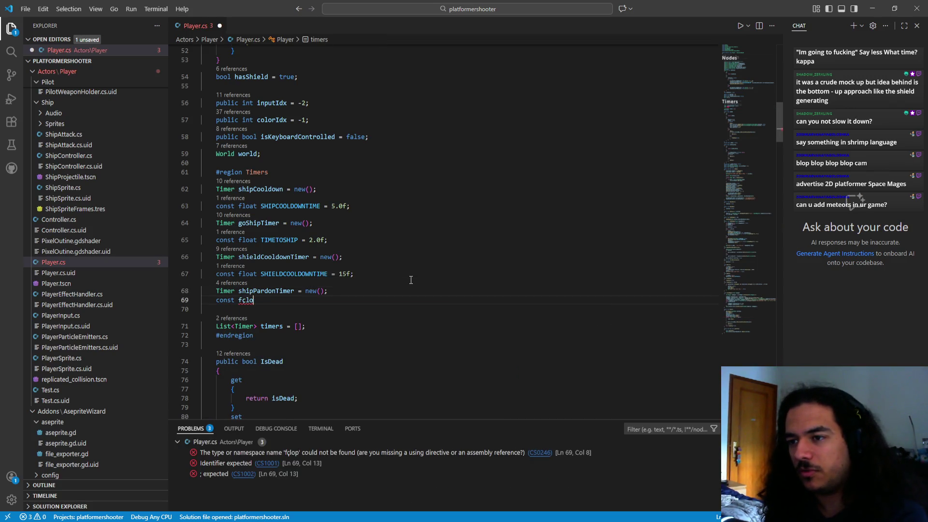
key("BackSpace")
key("BackSpace")
key("BackSpace")
type("loat ")
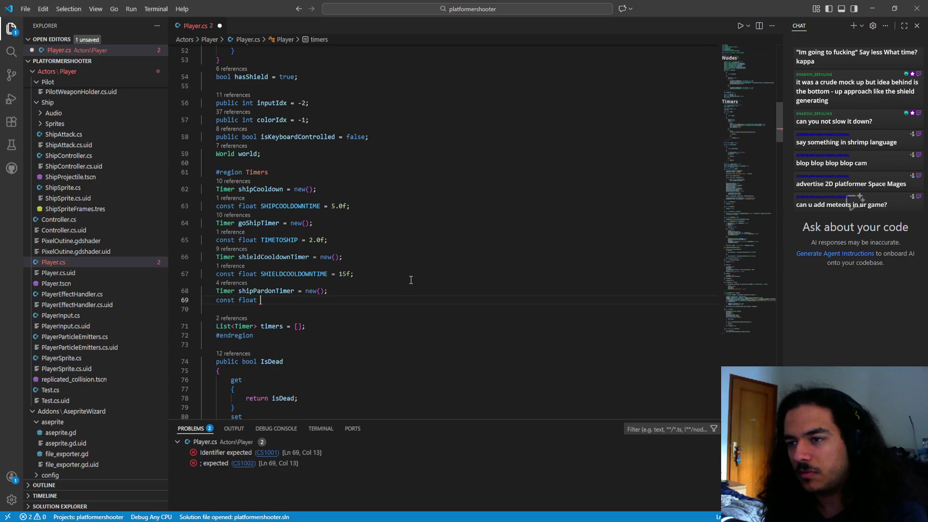
type("SHIP")
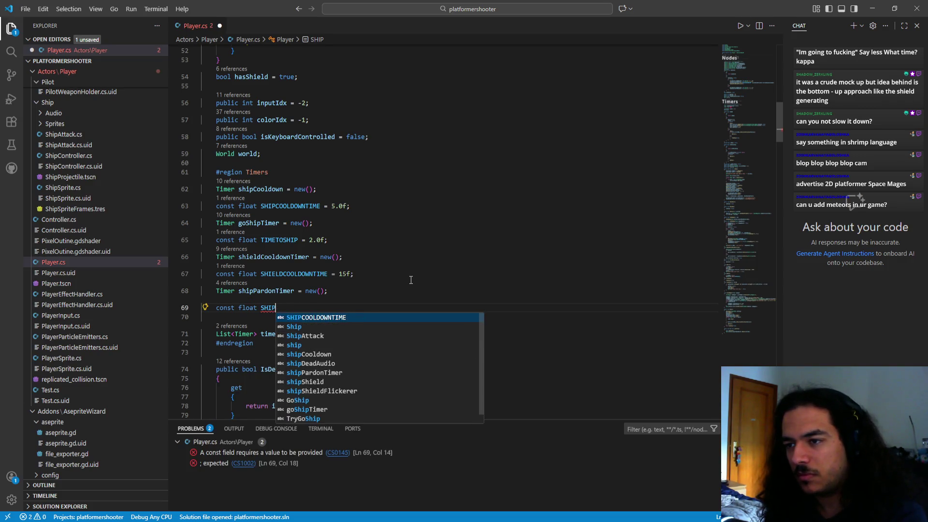
type("PARDONTIME")
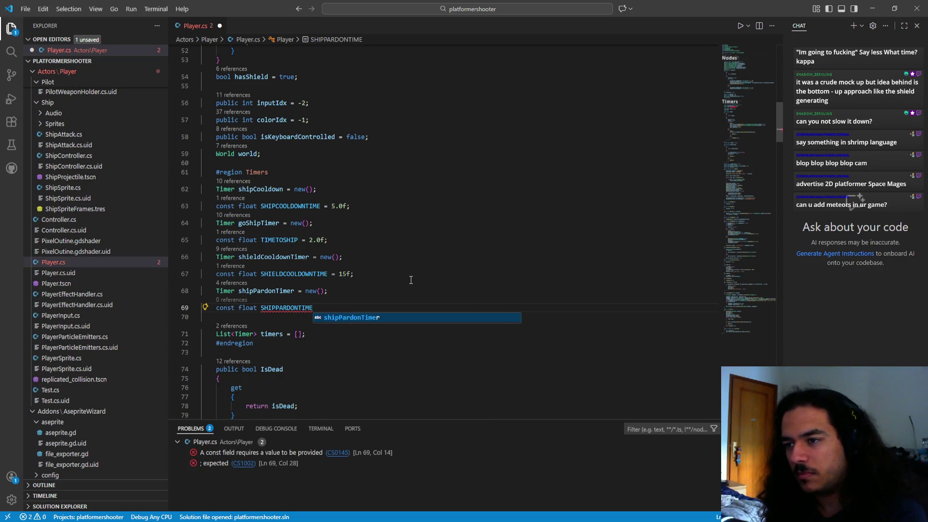
type(" = float")
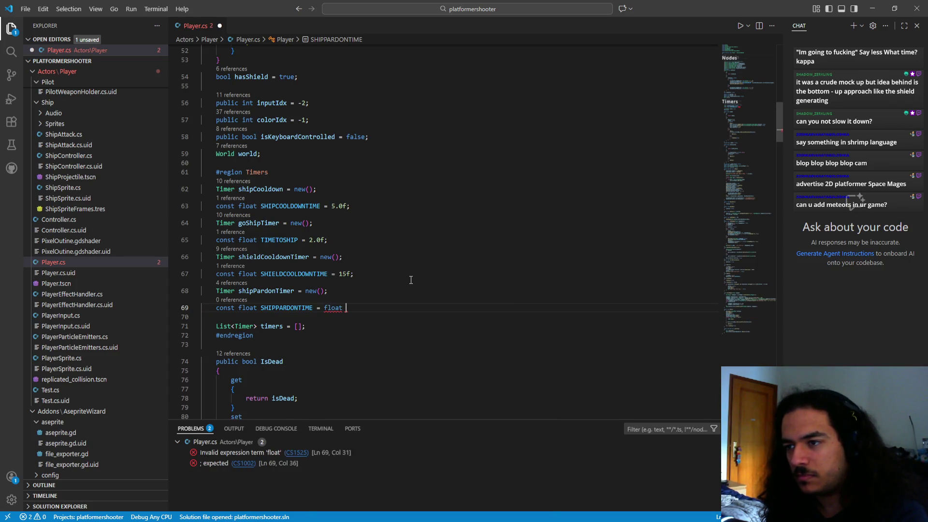
key("BackSpace")
key("BackSpace")
key("BackSpace")
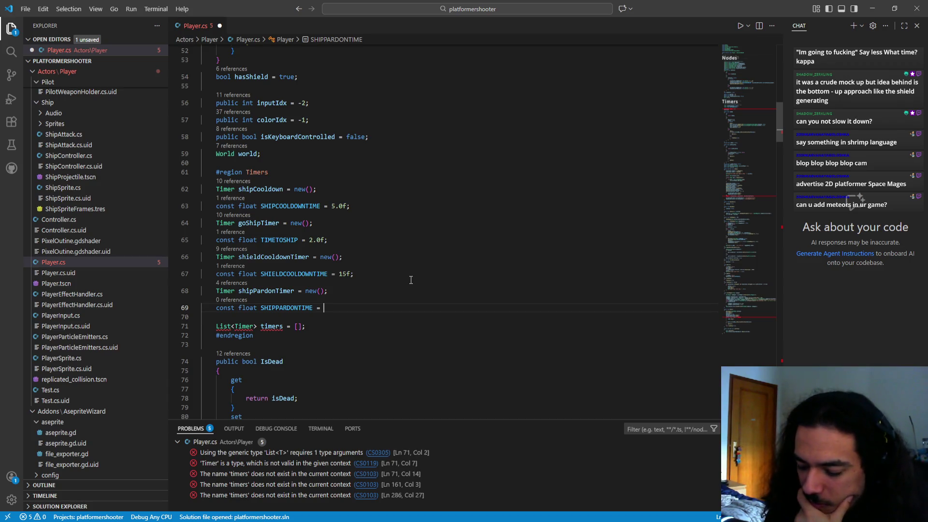
type(";")
key("Left")
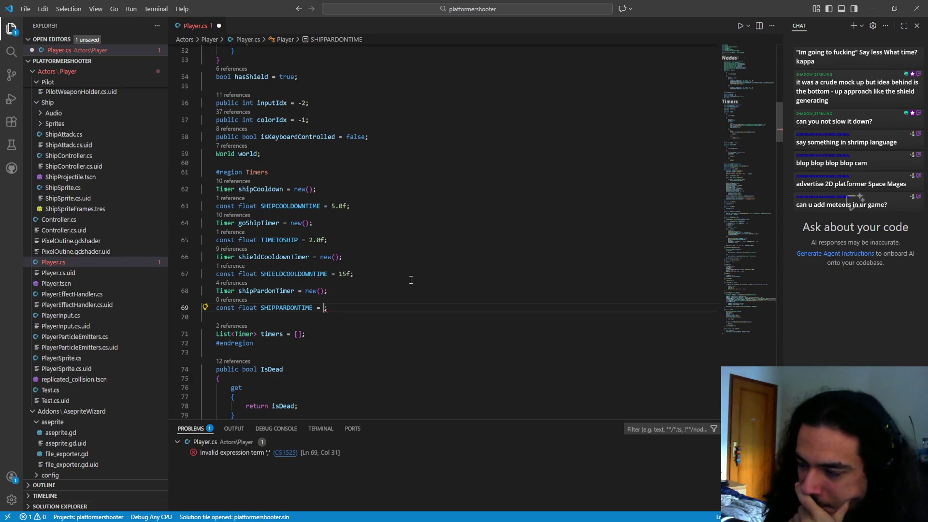
type("0.2f")
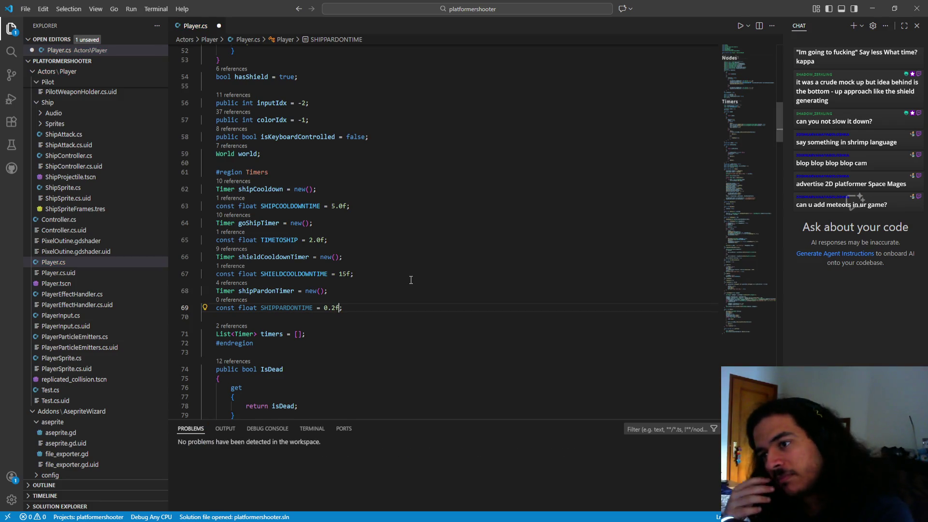